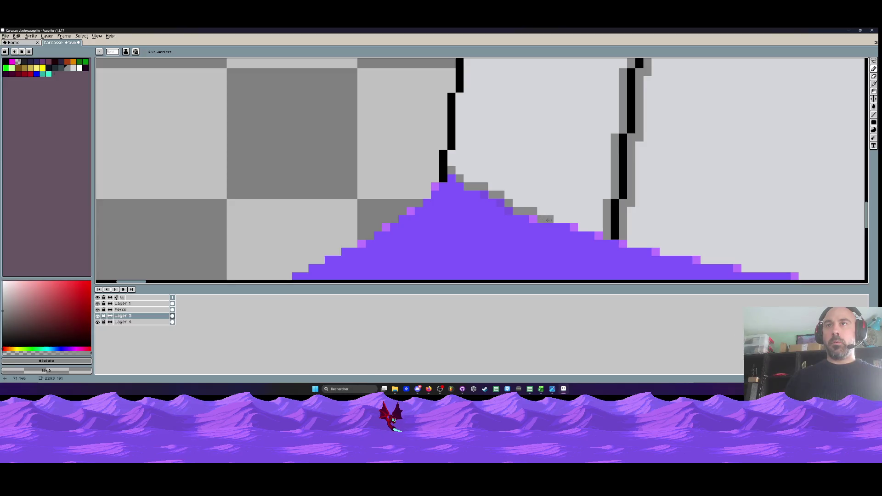
Draw grey edge pixels along the purple slope beside the left wing piece
mouse_move(516, 179)
mouse_down()
mouse_move(564, 208)
mouse_move(507, 195)
mouse_move(528, 206)
mouse_move(519, 209)
mouse_move(645, 243)
mouse_move(629, 251)
mouse_up()
scroll(629, 231, down, 5)
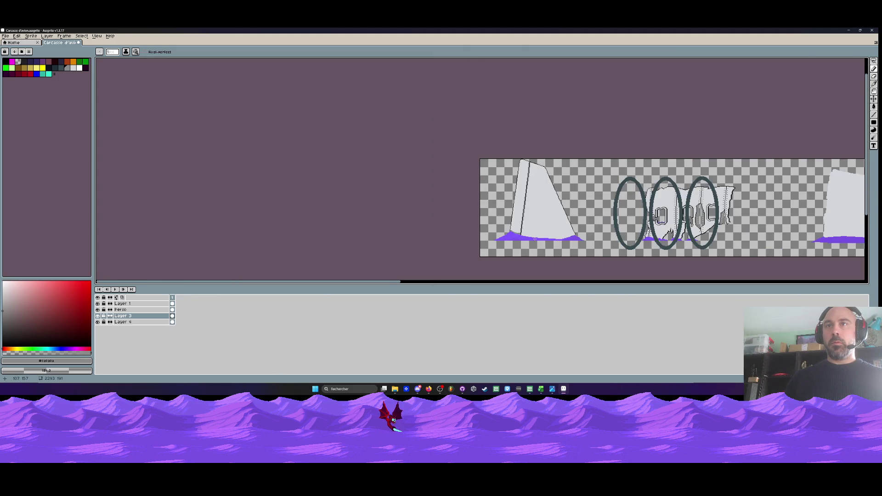
scroll(533, 232, up, 2)
scroll(534, 230, down, 2)
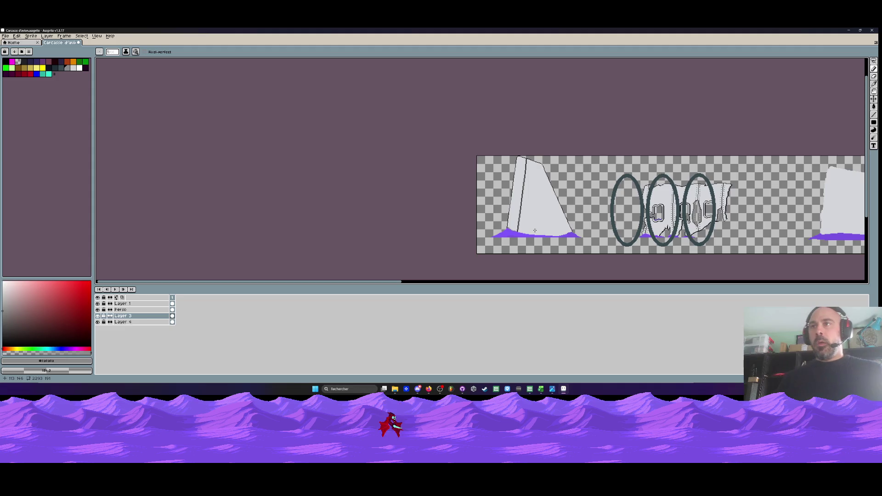
scroll(534, 230, up, 4)
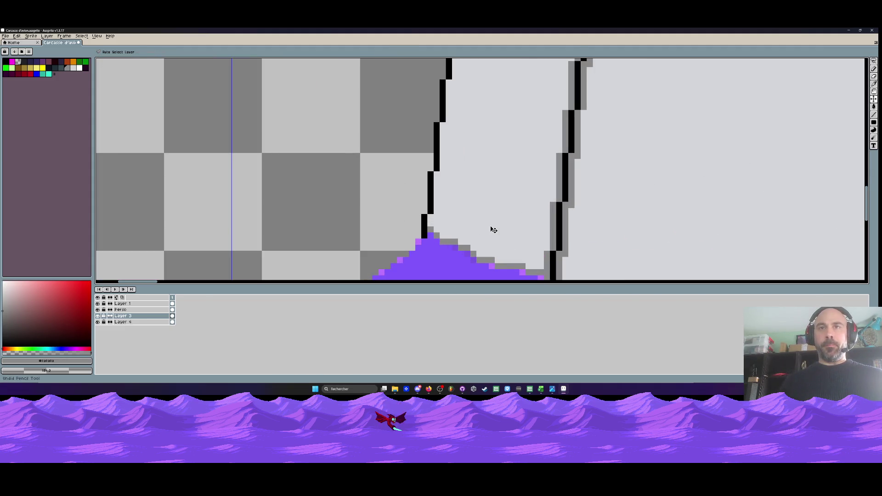
scroll(490, 227, down, 3)
scroll(490, 225, down, 3)
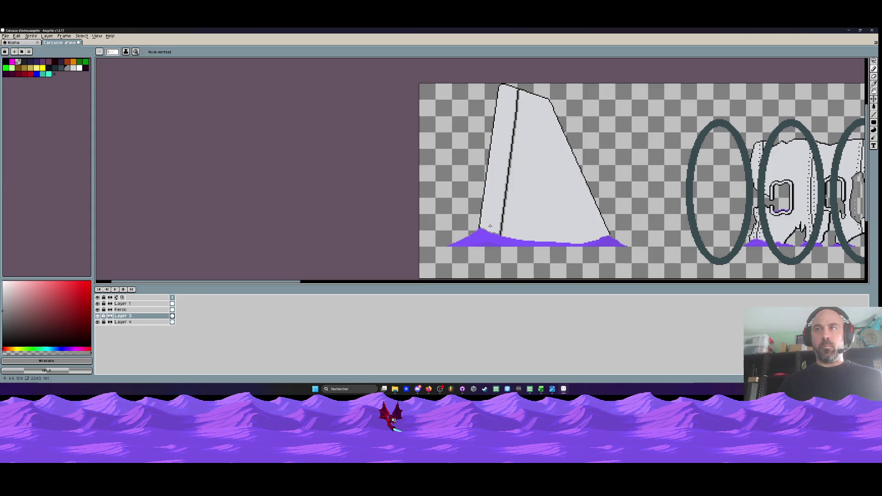
Trace the slope's outline in dark blue-grey pixels, then undo that stray stroke
drag(652, 218, 473, 217)
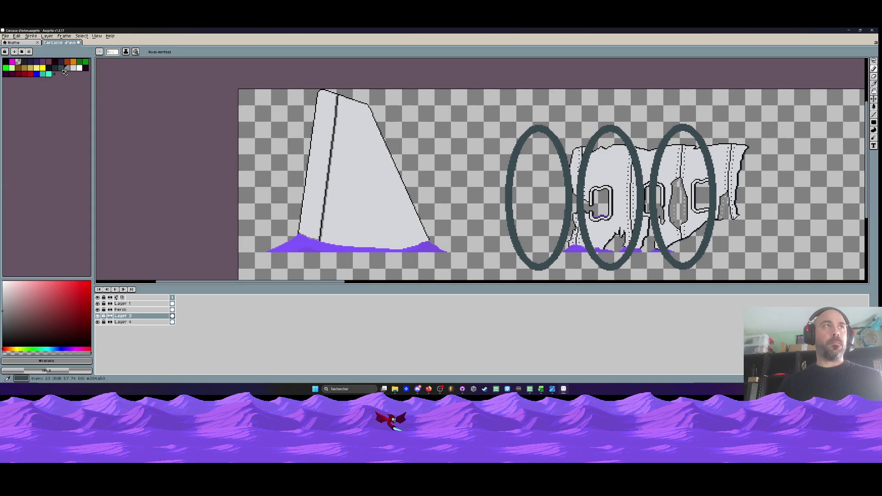
click(61, 69)
scroll(268, 238, up, 4)
mouse_move(134, 188)
mouse_down()
mouse_move(184, 218)
mouse_move(281, 244)
mouse_up()
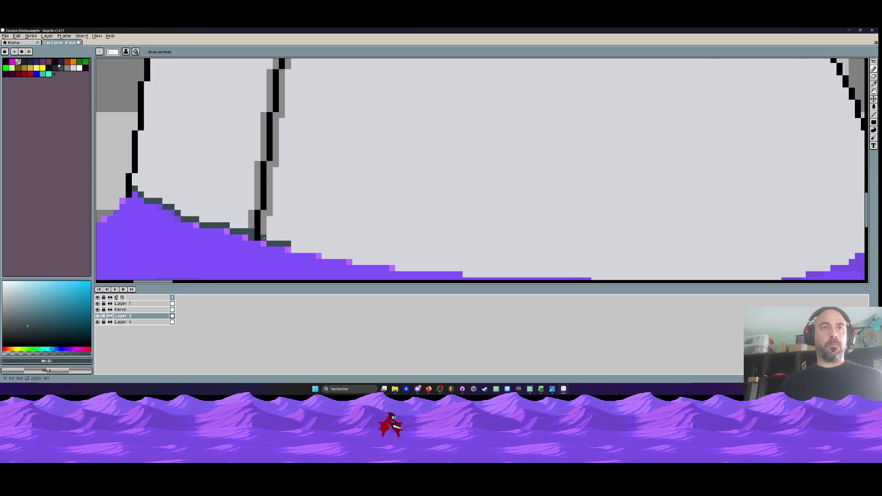
scroll(264, 253, down, 5)
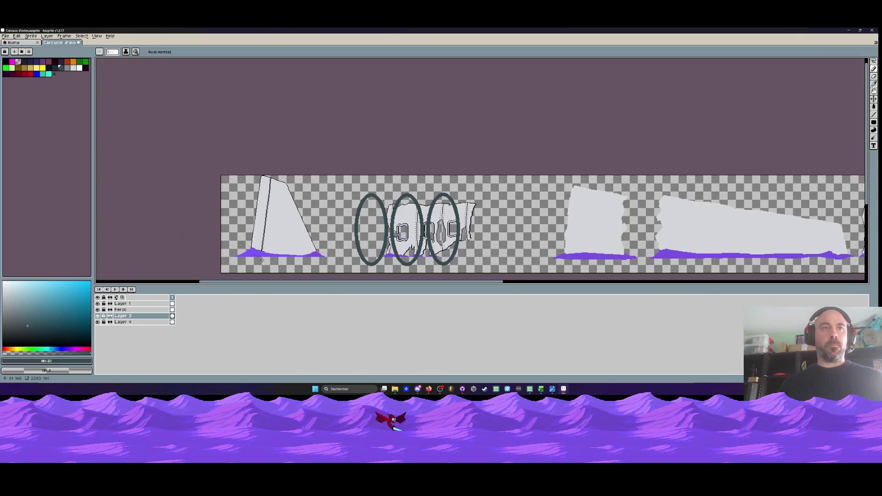
key(ctrl+z)
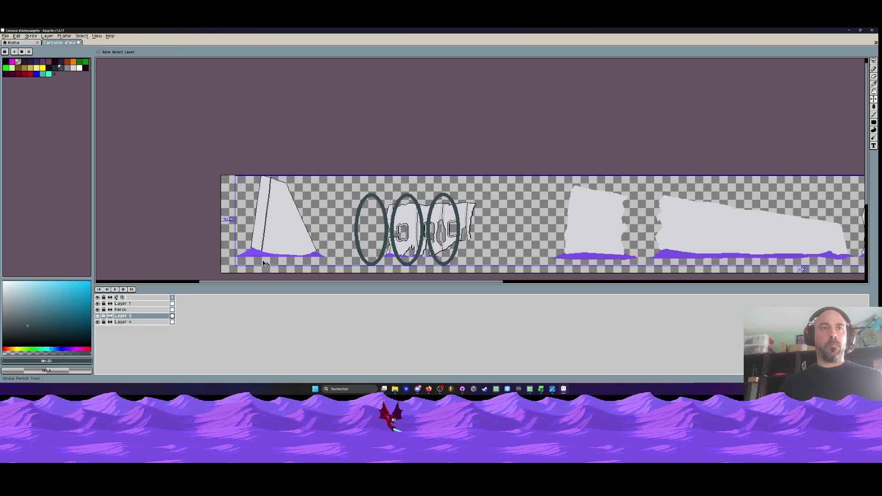
Save the sprite with File > Save
scroll(266, 263, up, 3)
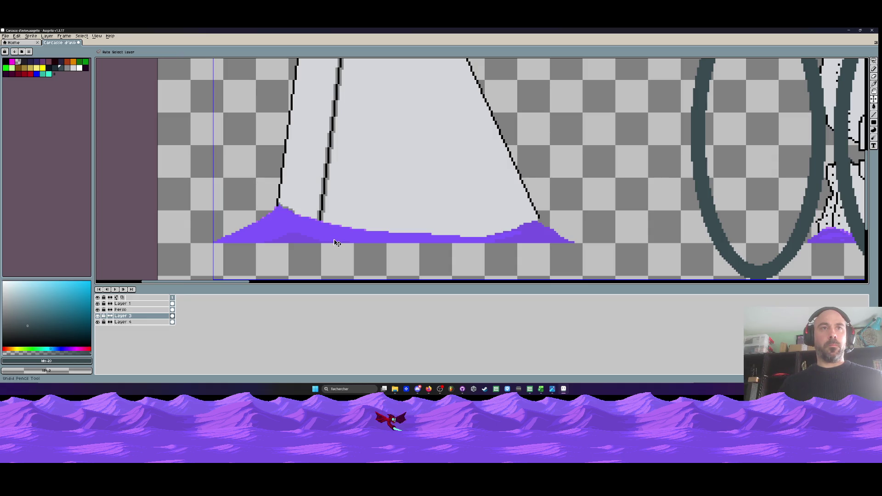
scroll(335, 240, down, 4)
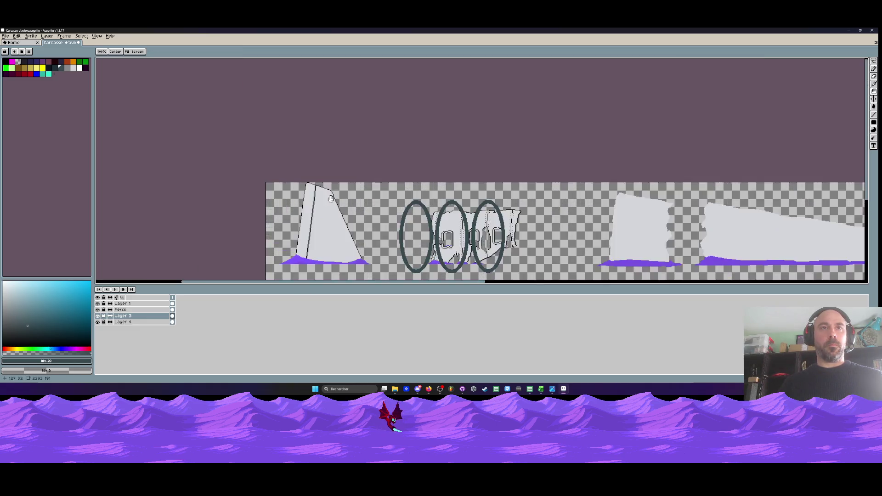
key(alt+f)
key(Down)
key(Down)
key(Down)
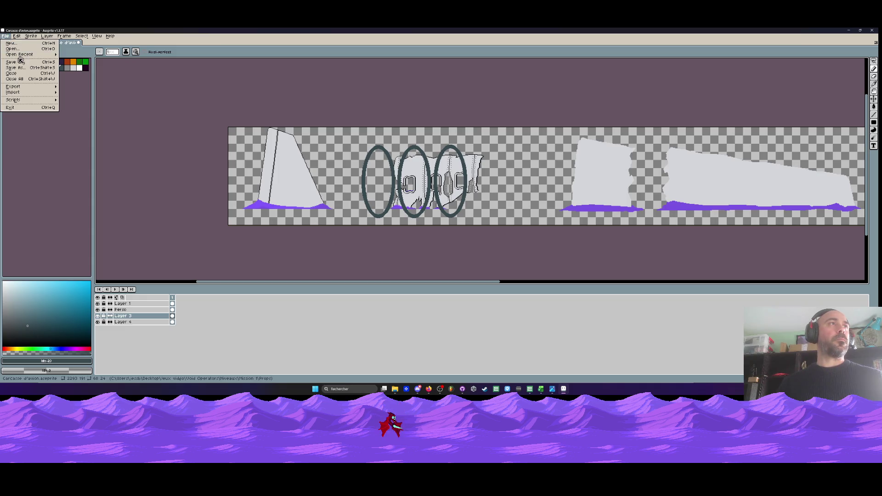
key(Return)
scroll(122, 116, down, 1)
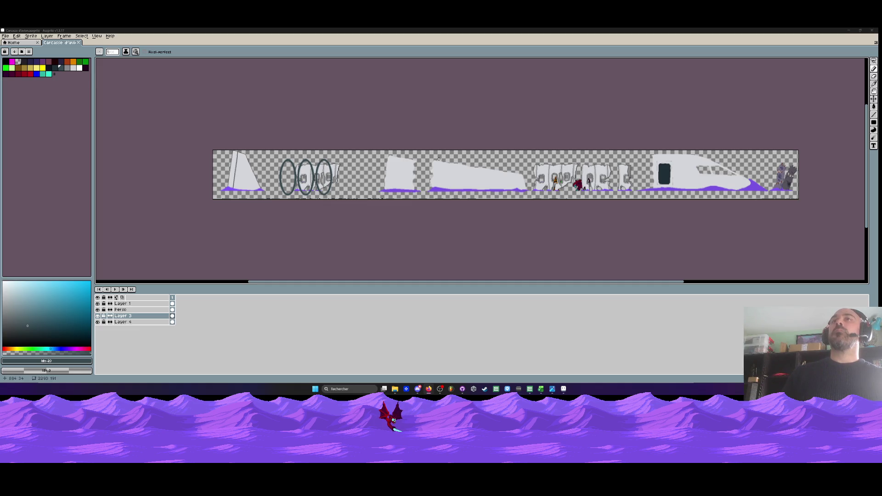
scroll(231, 187, up, 3)
scroll(262, 119, down, 3)
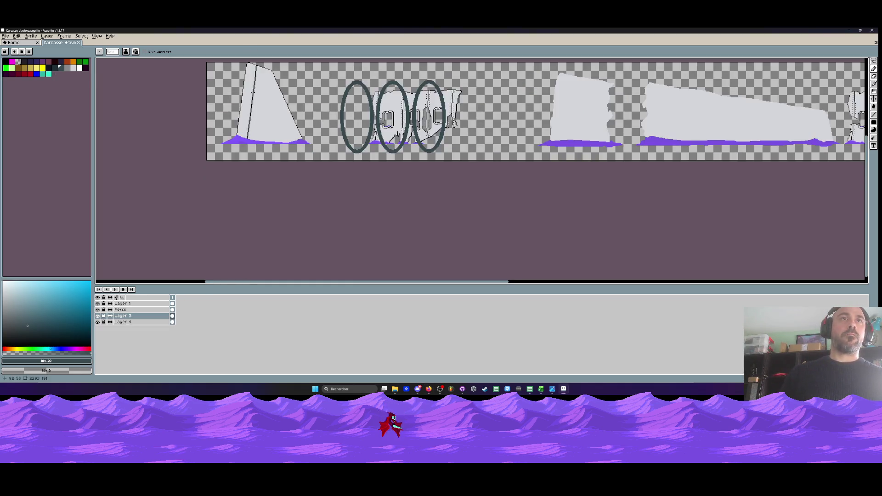
scroll(266, 122, up, 3)
scroll(280, 127, down, 2)
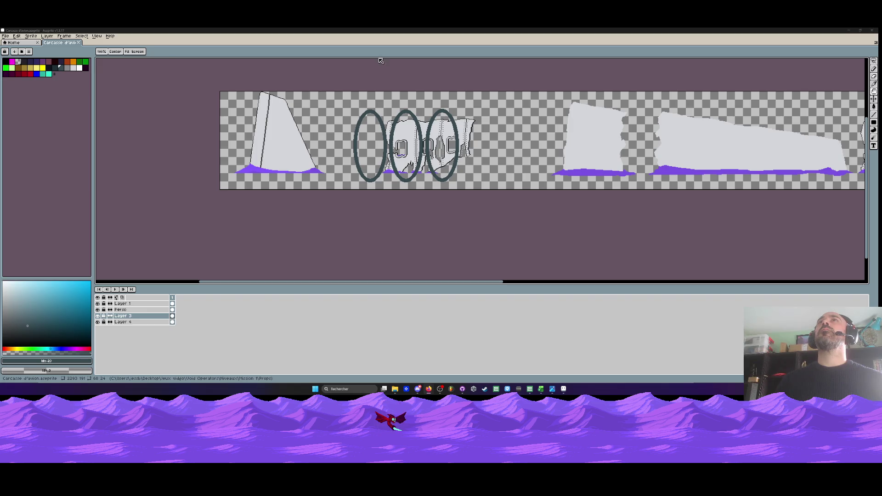
key(b)
scroll(349, 148, down, 1)
scroll(673, 134, up, 1)
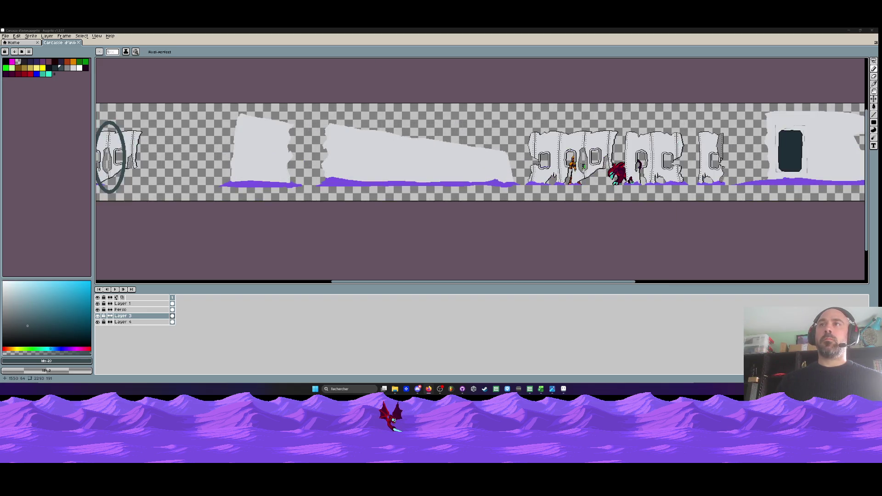
scroll(662, 138, down, 1)
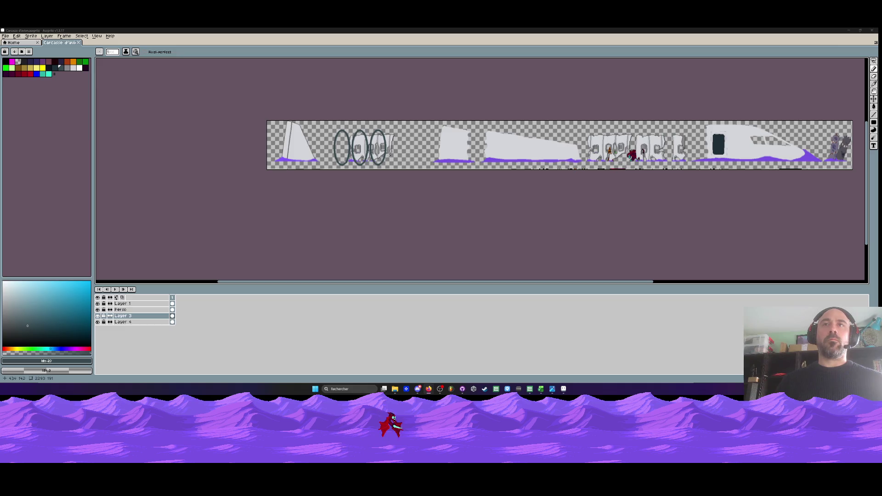
scroll(458, 146, up, 1)
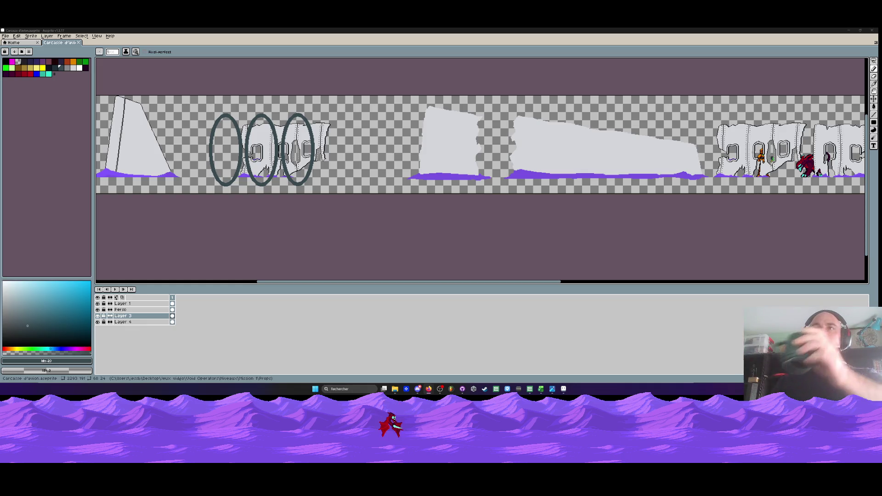
scroll(218, 150, down, 1)
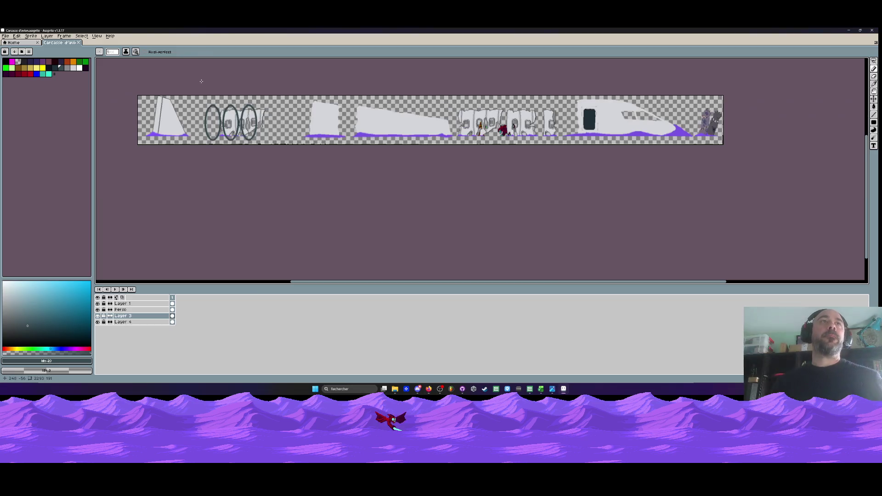
Zoom in on the wing's purple base and eyedrop its light purple for the Pencil
scroll(217, 150, up, 4)
drag(217, 150, 225, 136)
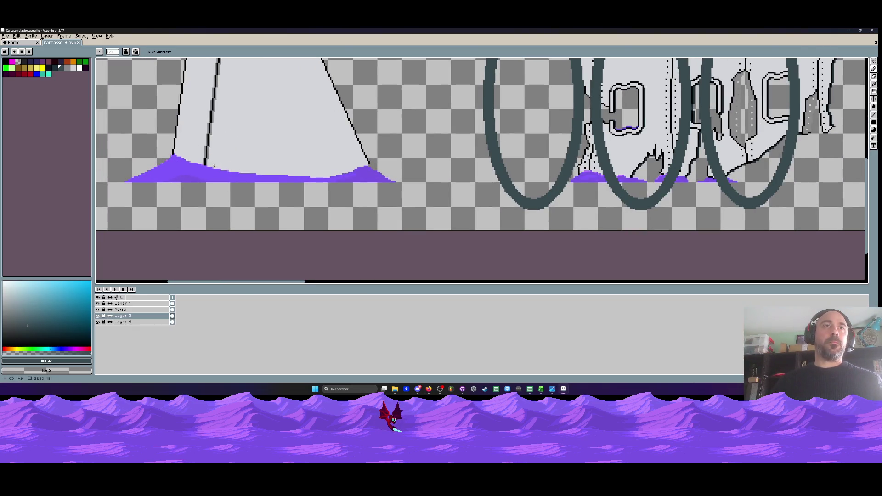
scroll(232, 174, up, 1)
scroll(236, 174, up, 1)
key(i)
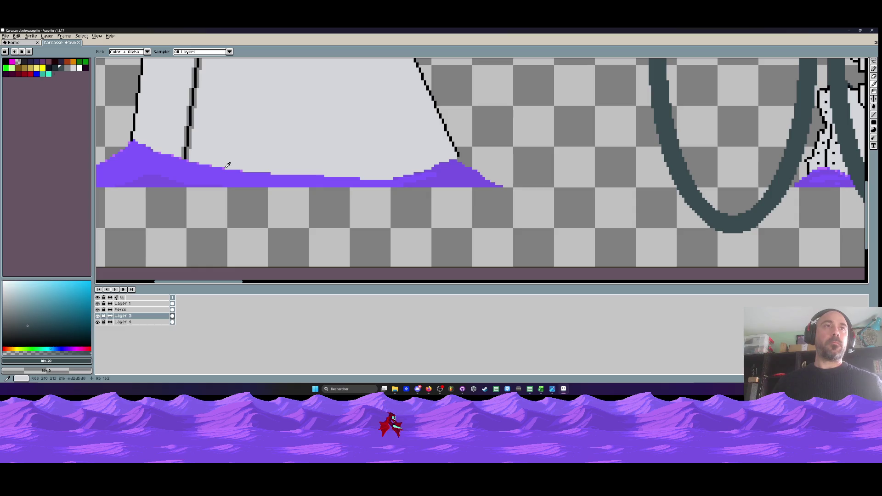
click(225, 166)
key(b)
Add light-purple highlight pixels down the peak's right slope and leftward from the peak
scroll(226, 165, up, 2)
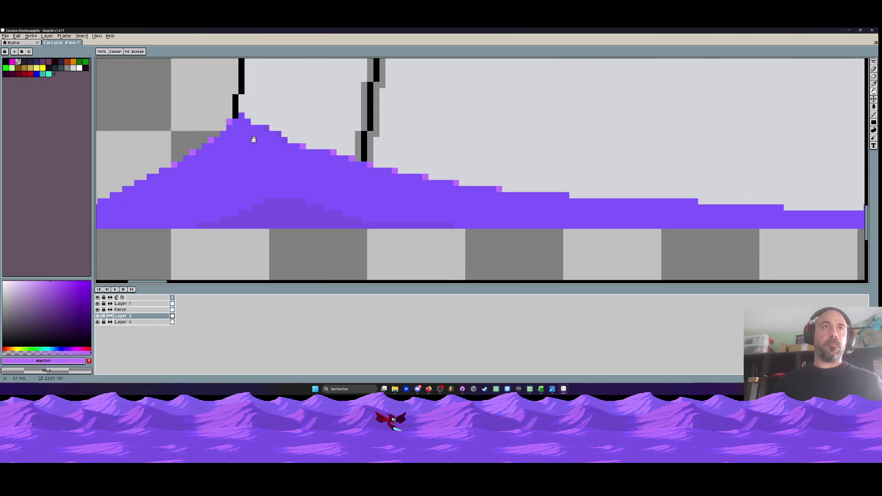
drag(260, 129, 293, 148)
click(284, 146)
click(180, 183)
click(198, 176)
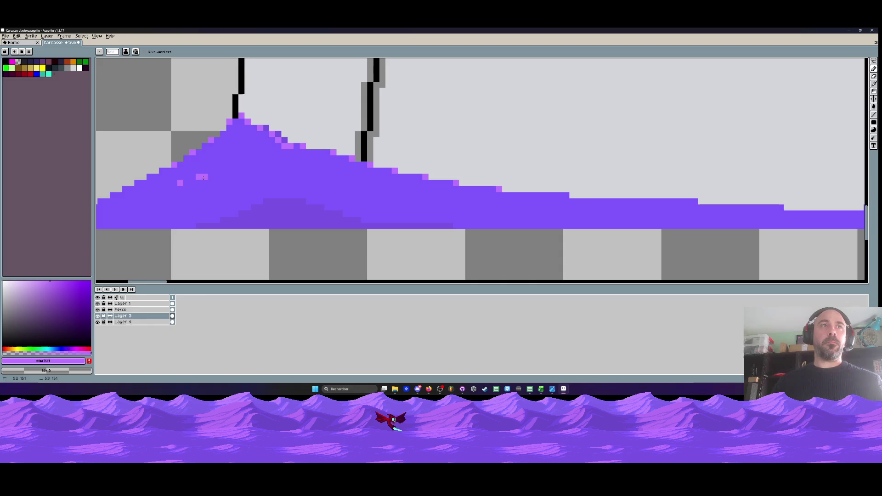
drag(206, 180, 123, 201)
scroll(162, 197, down, 3)
scroll(162, 197, up, 2)
scroll(123, 201, up, 2)
Dot light-purple highlights up the peak's left slope and across the purple mound
click(222, 177)
click(234, 170)
click(247, 165)
click(257, 158)
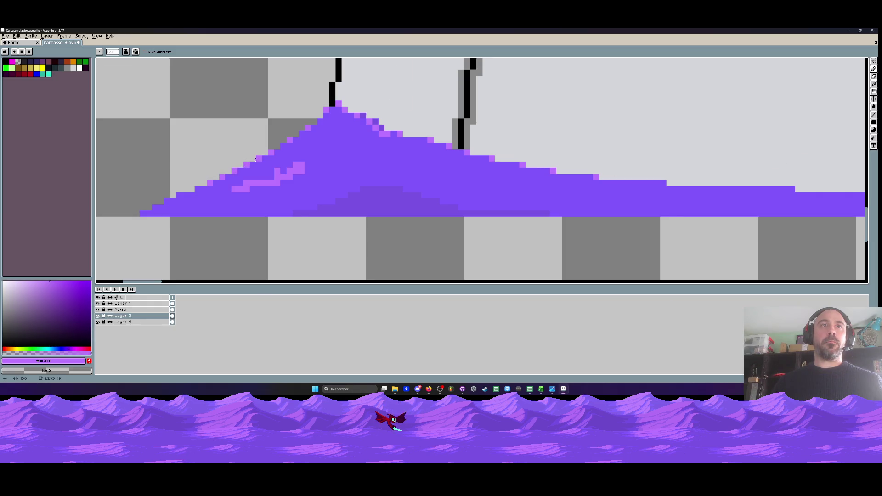
scroll(256, 159, down, 3)
scroll(288, 163, up, 2)
click(300, 175)
click(309, 179)
click(276, 175)
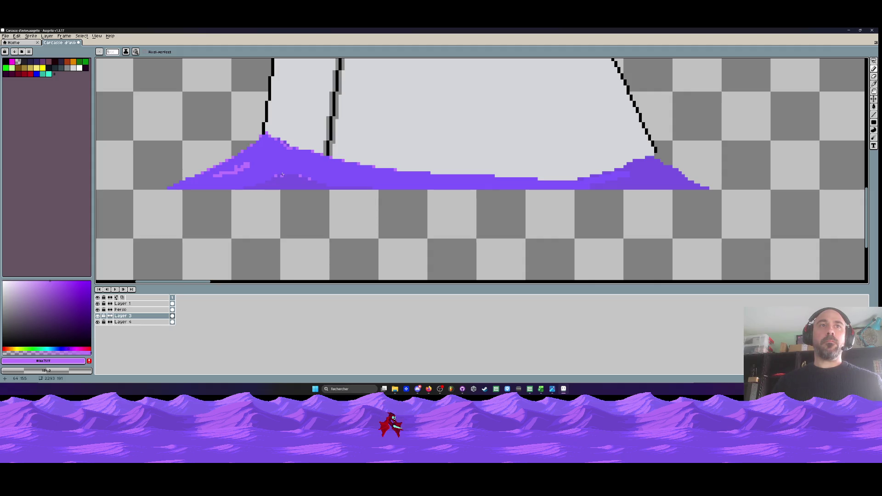
Eyedrop the main ground purple and repaint the stray highlight pixels with it
scroll(306, 176, down, 1)
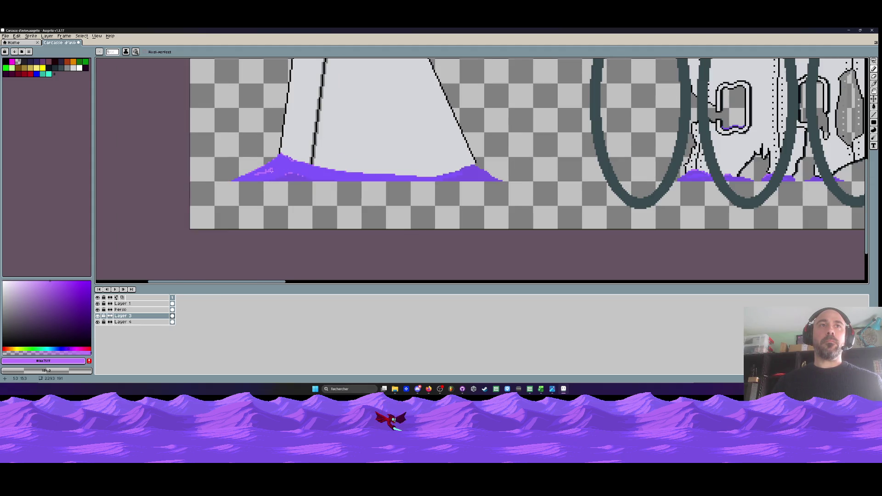
scroll(272, 171, up, 1)
key(i)
click(275, 172)
scroll(278, 173, up, 1)
key(b)
drag(271, 166, 244, 175)
scroll(278, 172, down, 2)
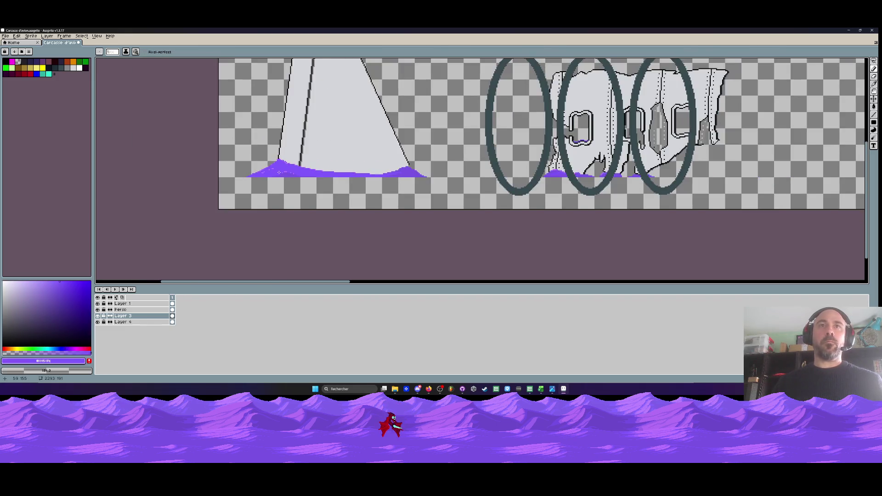
scroll(279, 172, down, 1)
scroll(347, 147, up, 1)
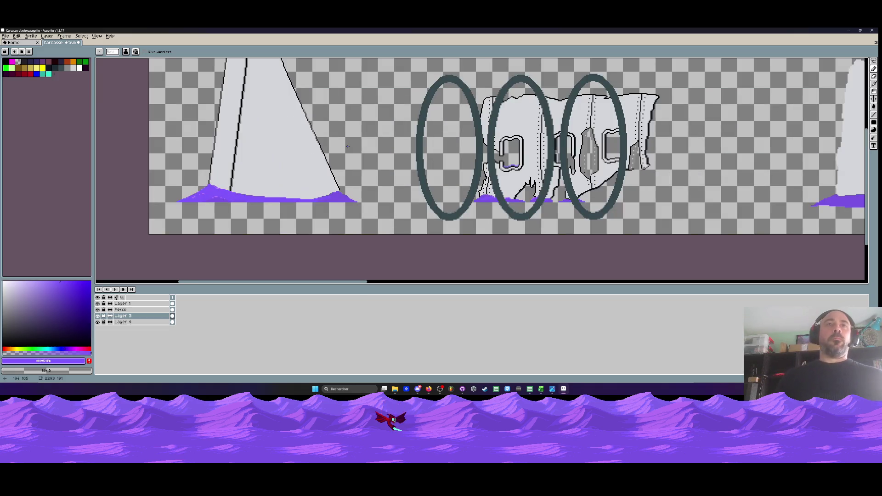
scroll(272, 144, down, 1)
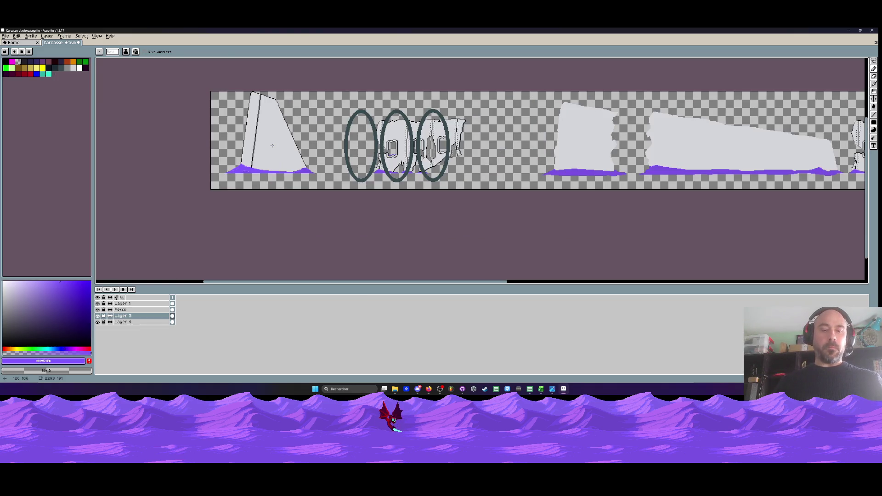
scroll(272, 145, up, 2)
Sample black from the tail fin's outline and return to the Pencil
key(i)
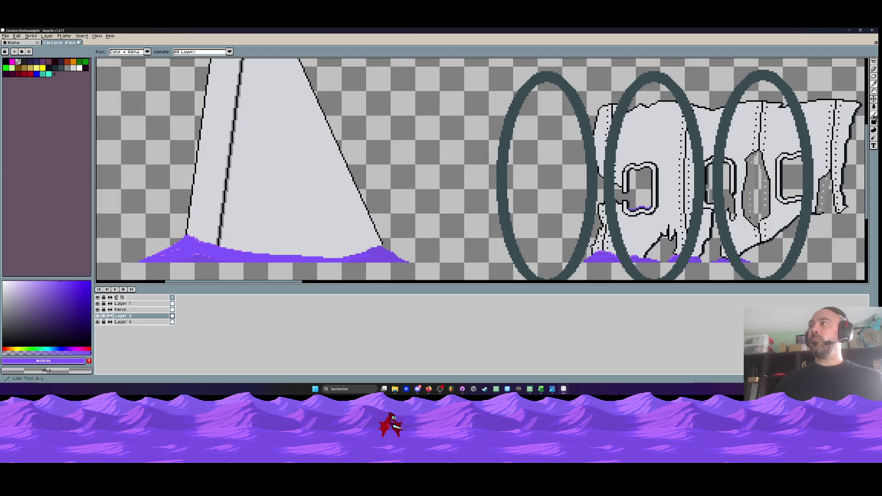
click(874, 117)
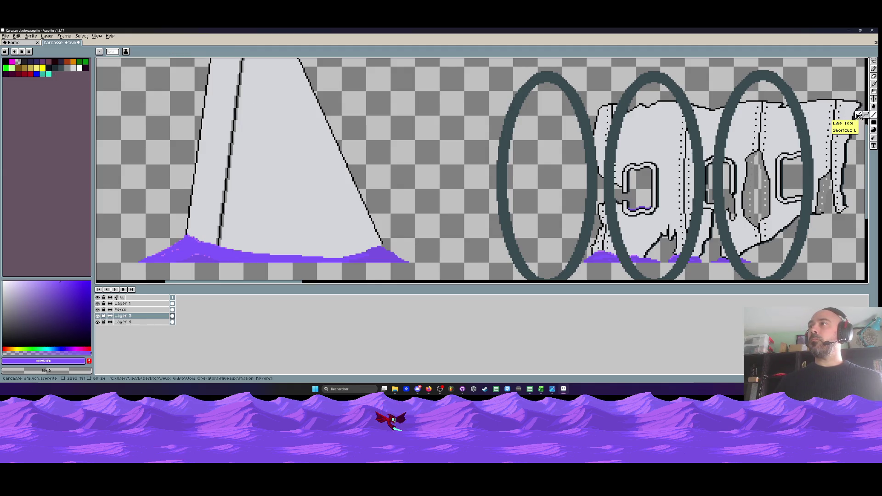
key(i)
scroll(305, 195, down, 1)
scroll(305, 195, up, 4)
click(333, 144)
scroll(334, 151, down, 3)
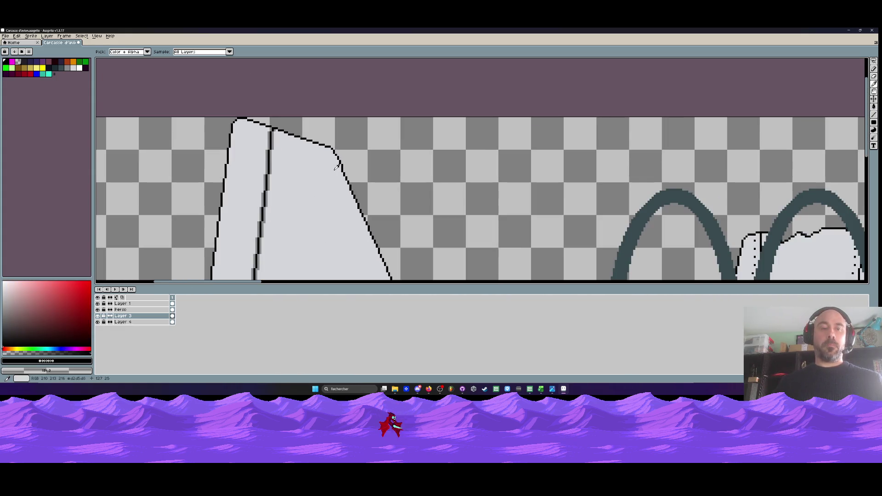
scroll(335, 179, up, 2)
key(b)
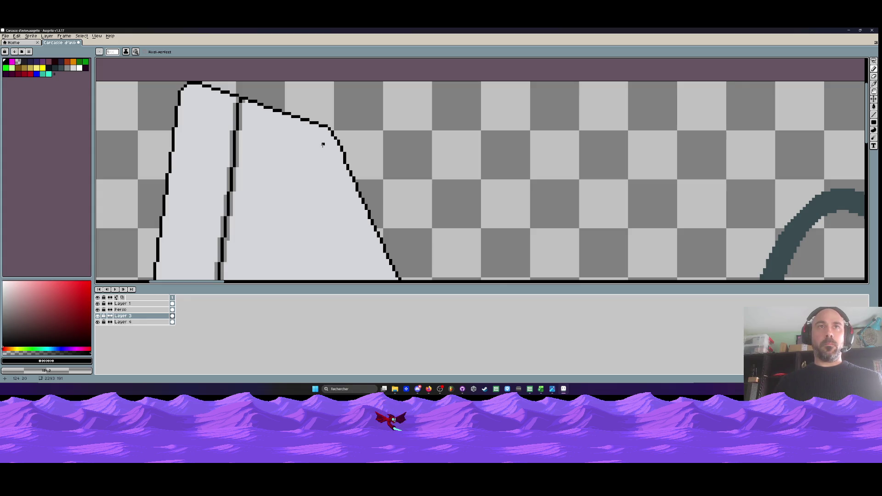
Place black rivet dots under the fin's top edge toward its corner and down the slope
click(250, 110)
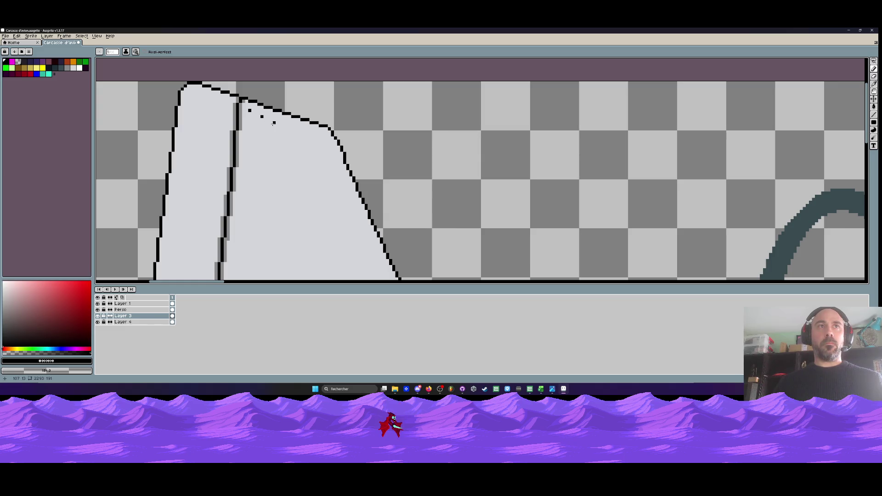
click(274, 122)
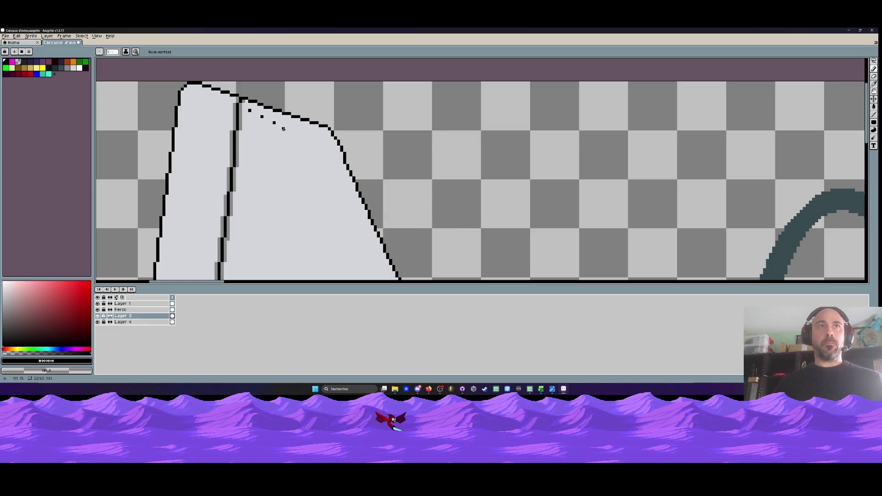
click(292, 129)
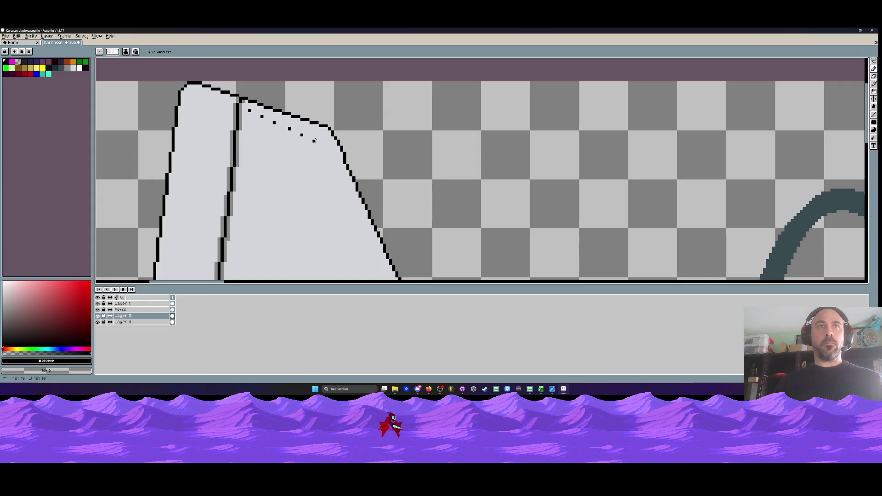
click(326, 150)
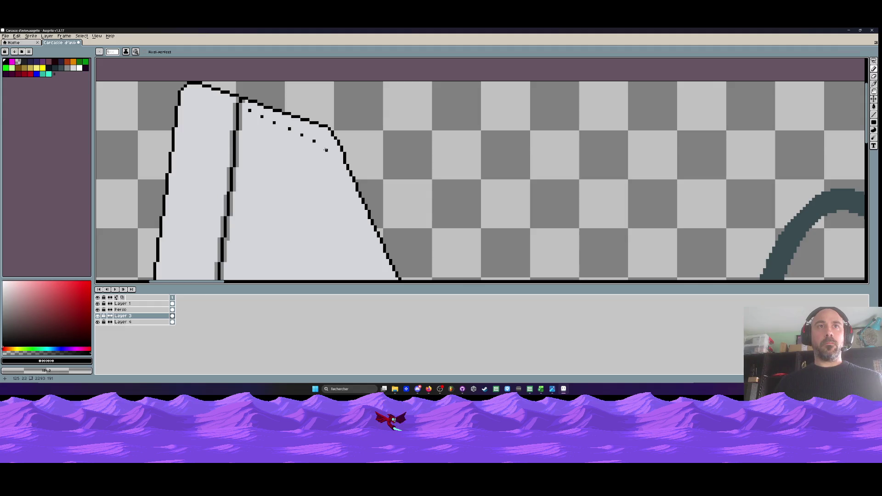
click(339, 177)
scroll(338, 178, down, 1)
scroll(341, 201, up, 1)
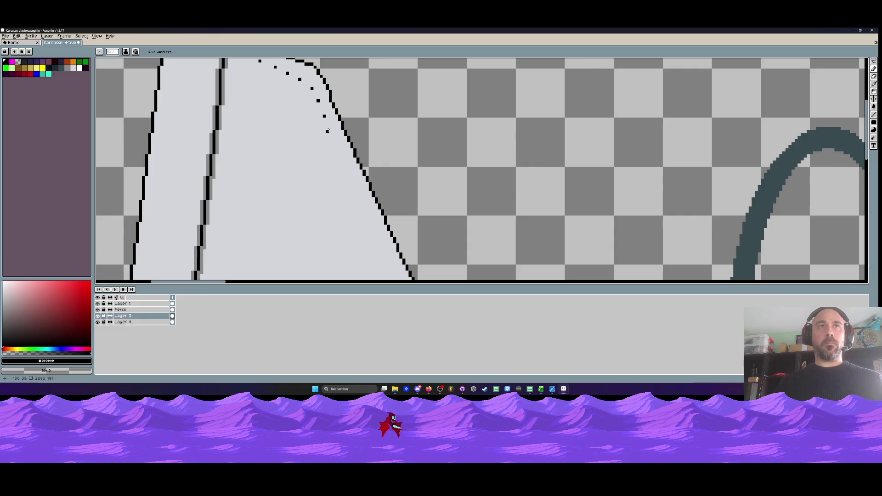
click(336, 147)
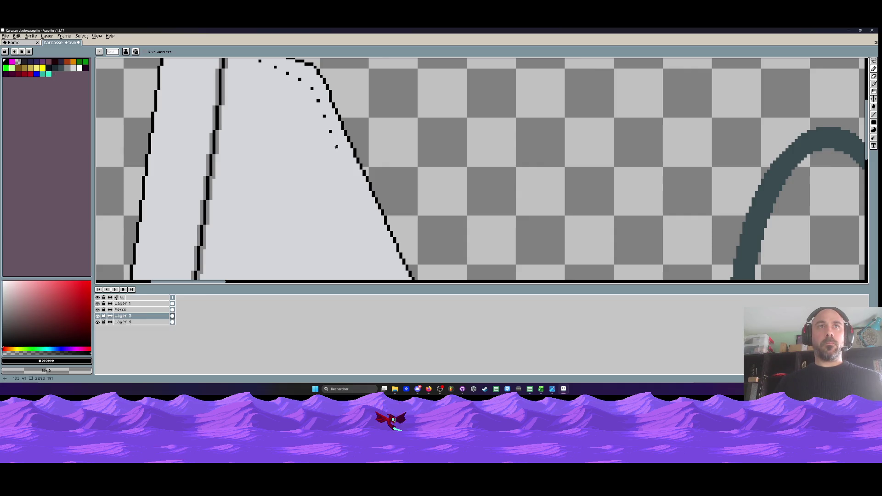
click(342, 161)
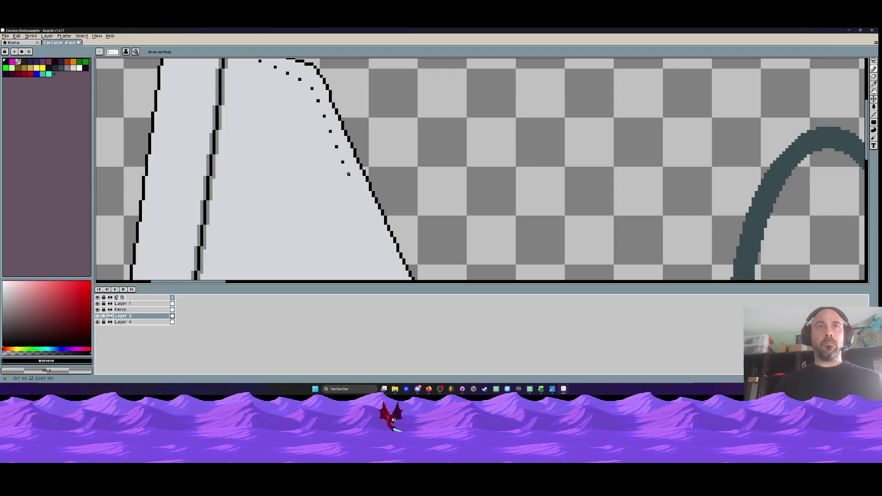
scroll(350, 178, down, 2)
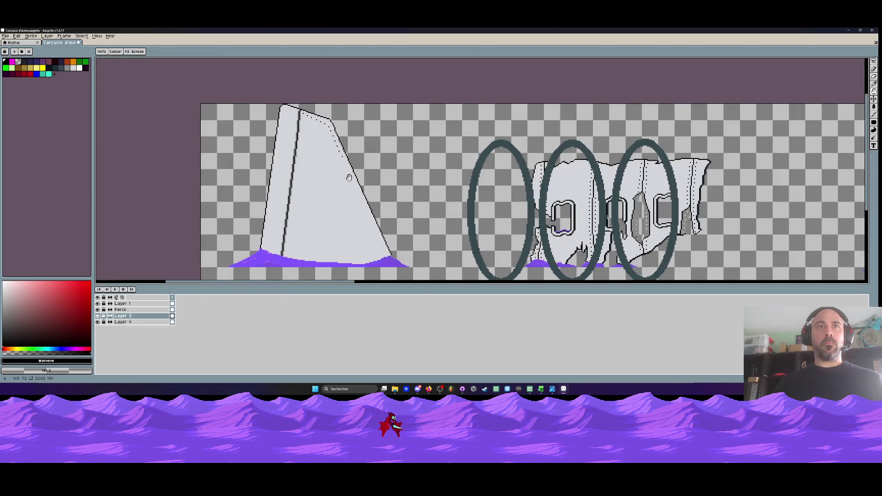
scroll(344, 152, up, 3)
Extend the rivet dots further down the sloping edge, then sample the fin's light grey as secondary colour
click(333, 151)
click(345, 168)
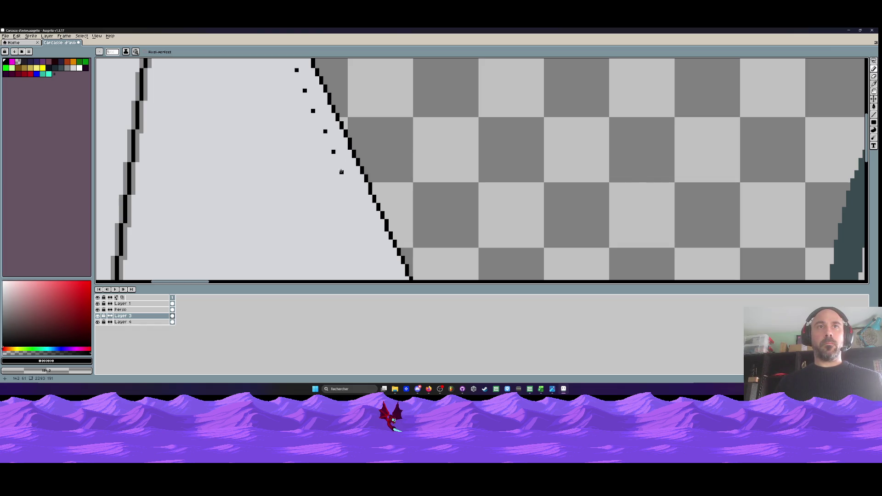
click(341, 172)
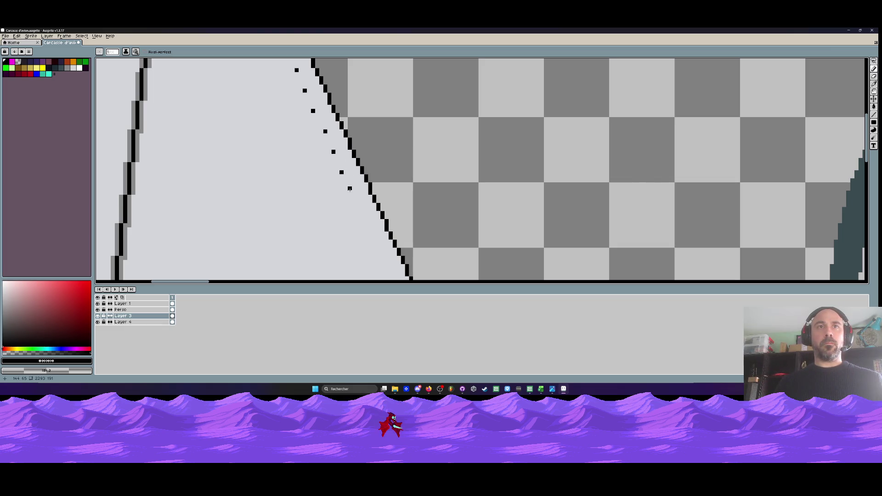
click(349, 192)
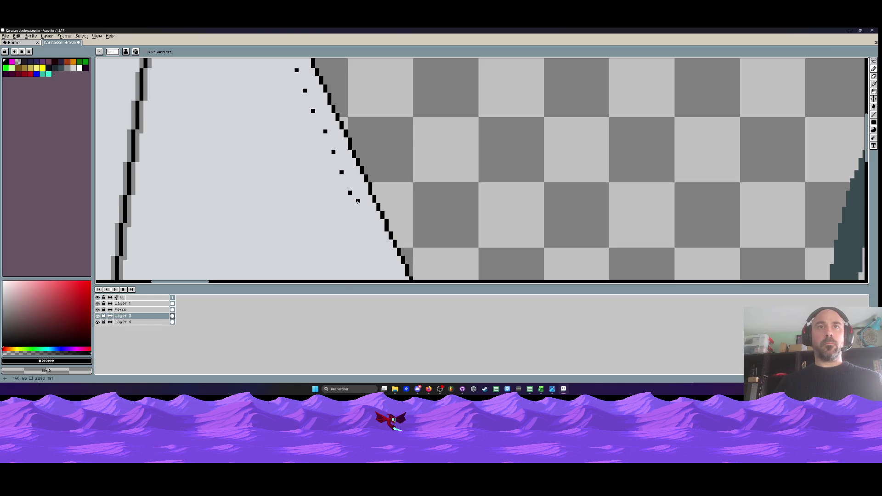
click(357, 213)
scroll(355, 200, down, 1)
scroll(355, 200, up, 1)
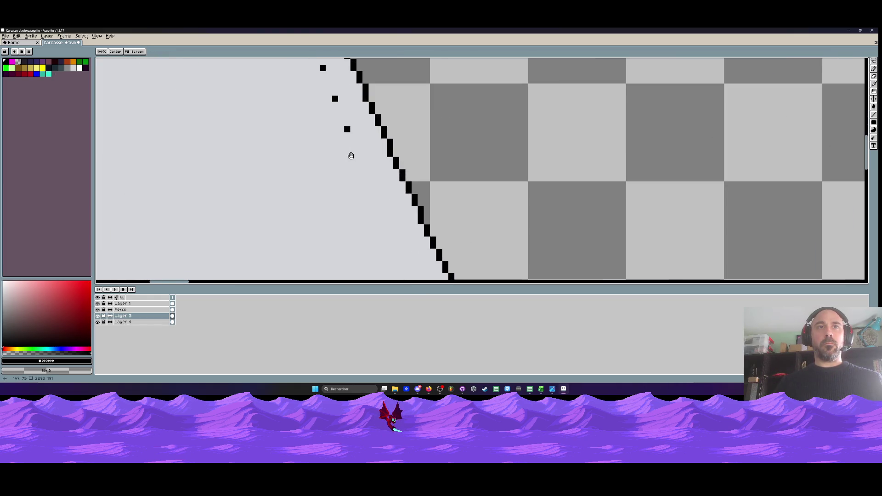
click(365, 165)
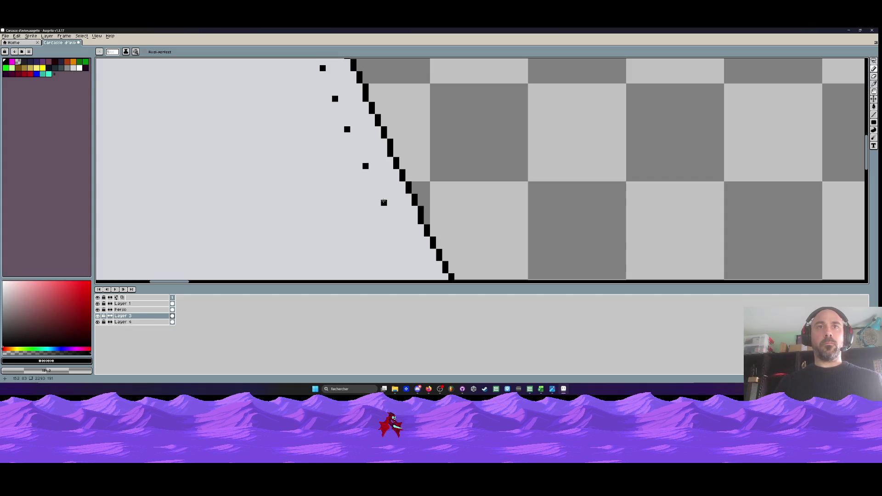
click(383, 203)
scroll(364, 155, down, 1)
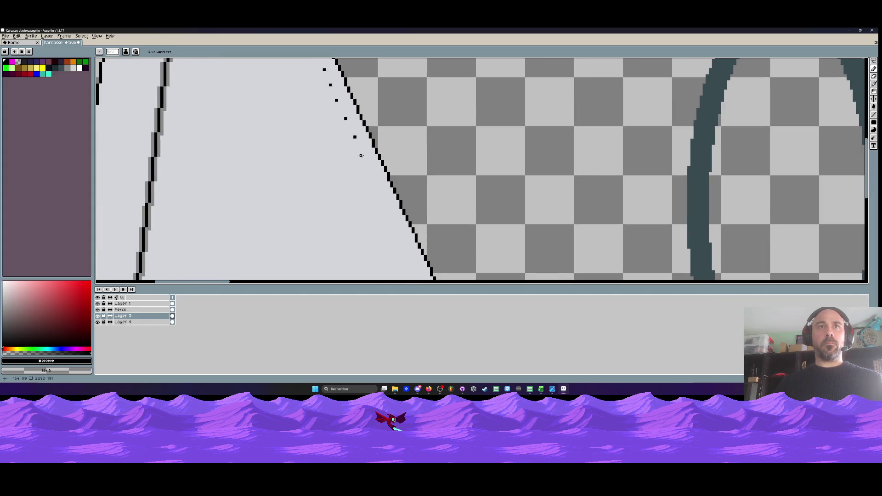
click(360, 155)
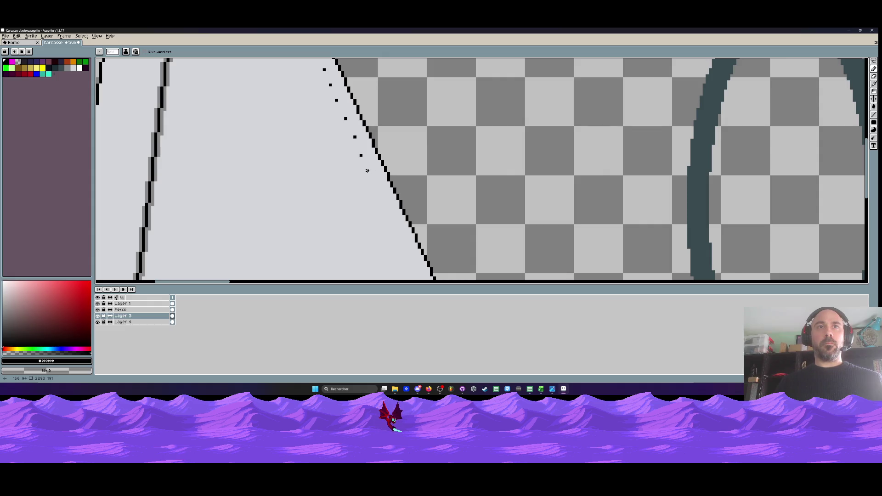
scroll(367, 171, down, 1)
scroll(367, 173, down, 1)
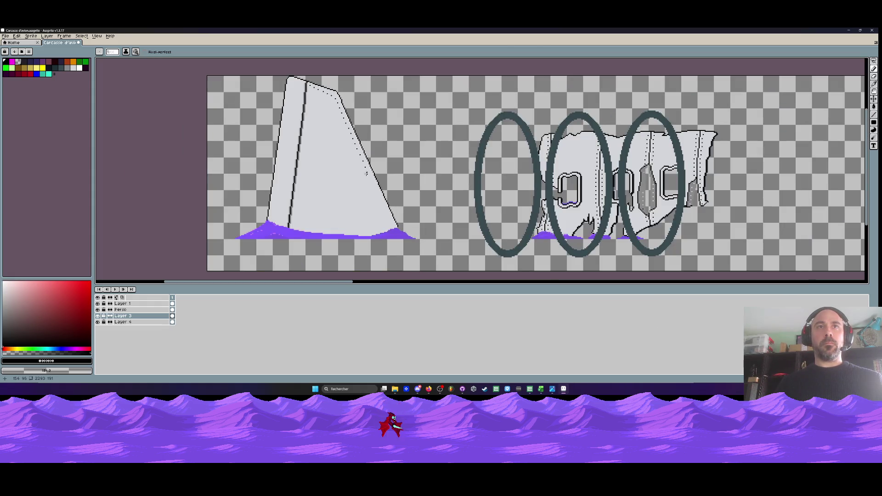
scroll(361, 160, up, 3)
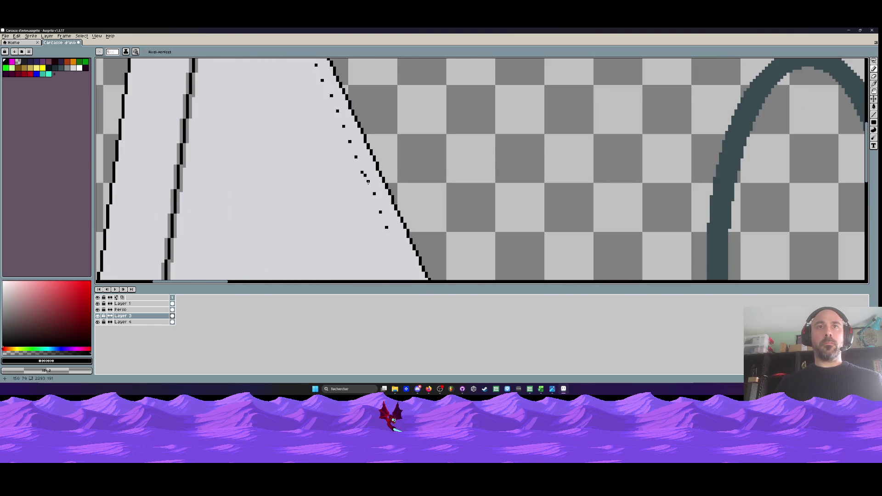
alt+right_click(365, 175)
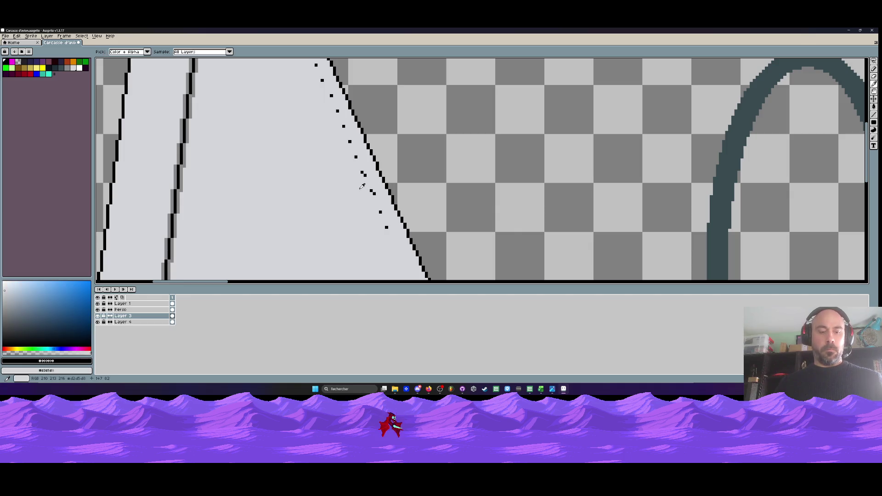
Paint over two misplaced rivet dots in grey and redraw one in the correct spot
right_click(373, 192)
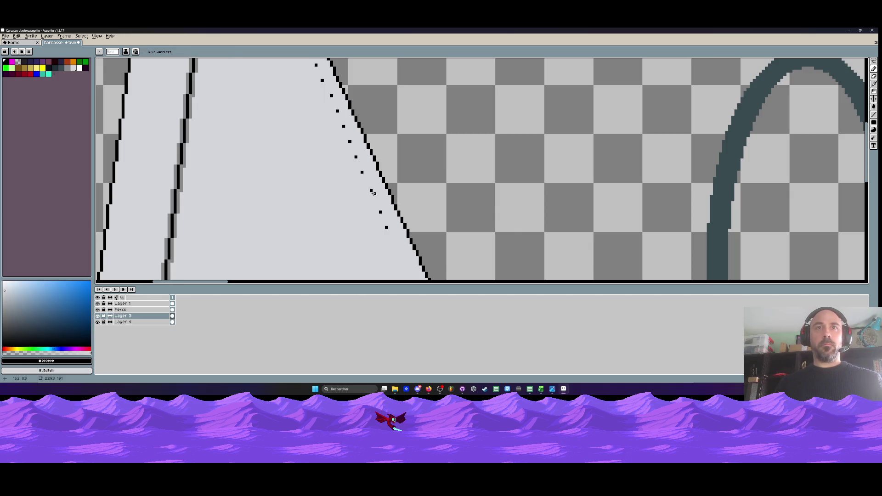
click(368, 187)
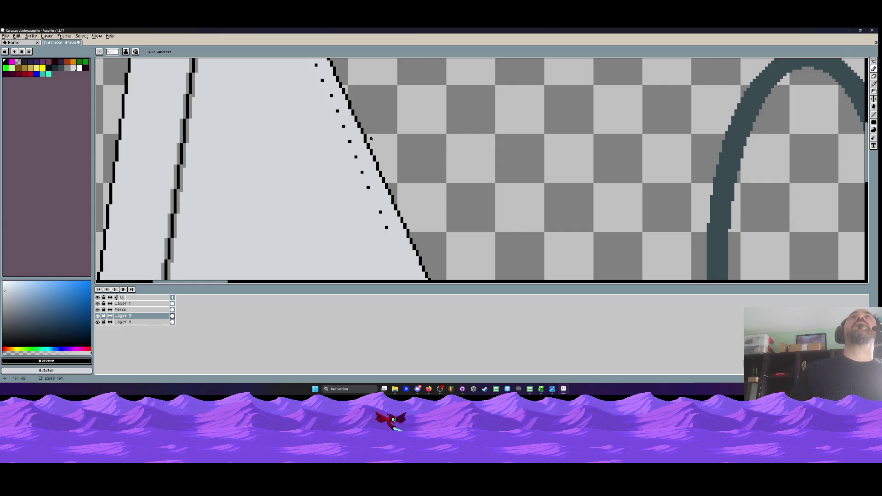
scroll(373, 202, up, 1)
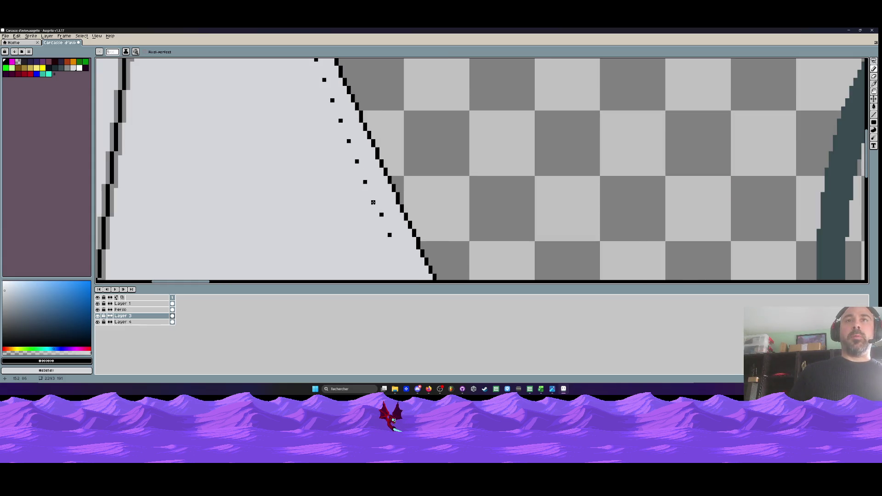
scroll(354, 177, down, 2)
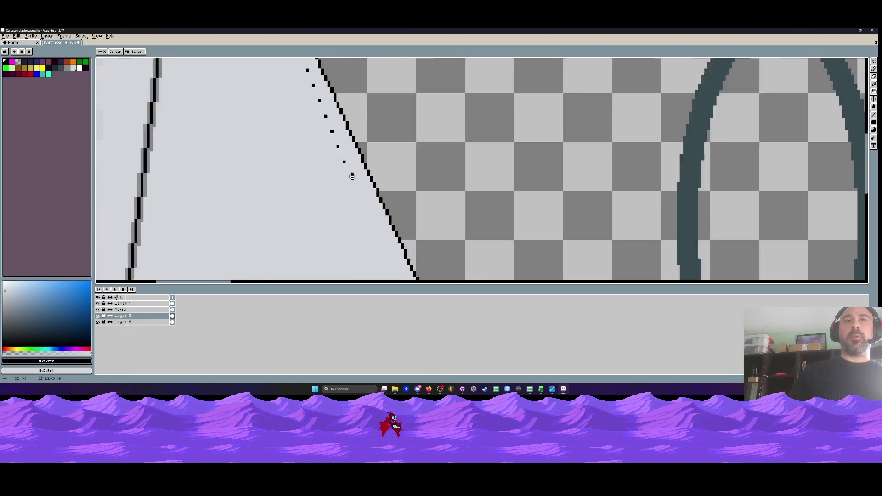
scroll(357, 178, up, 3)
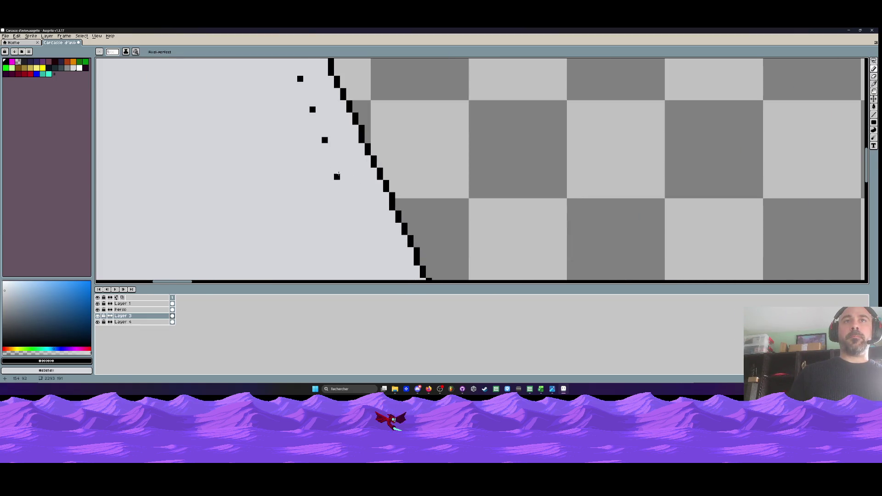
Add two more black rivet dots further along the fin's edge
click(349, 202)
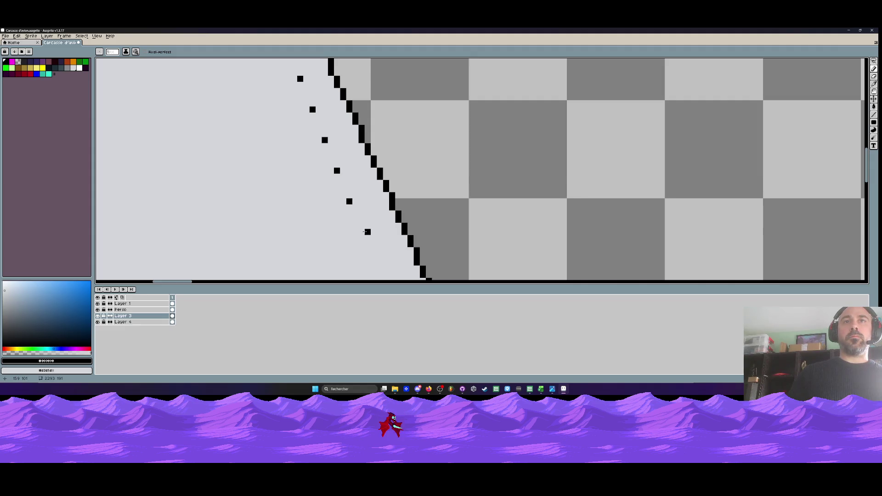
scroll(303, 140, down, 2)
scroll(303, 139, up, 2)
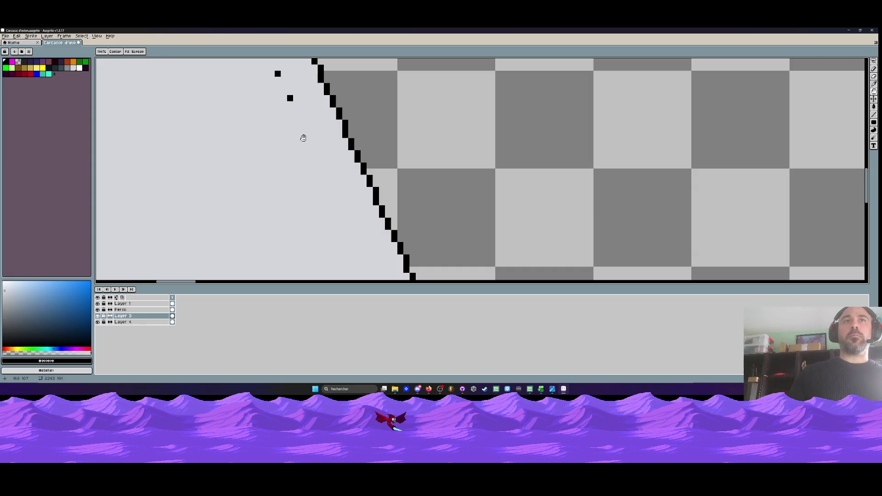
click(302, 122)
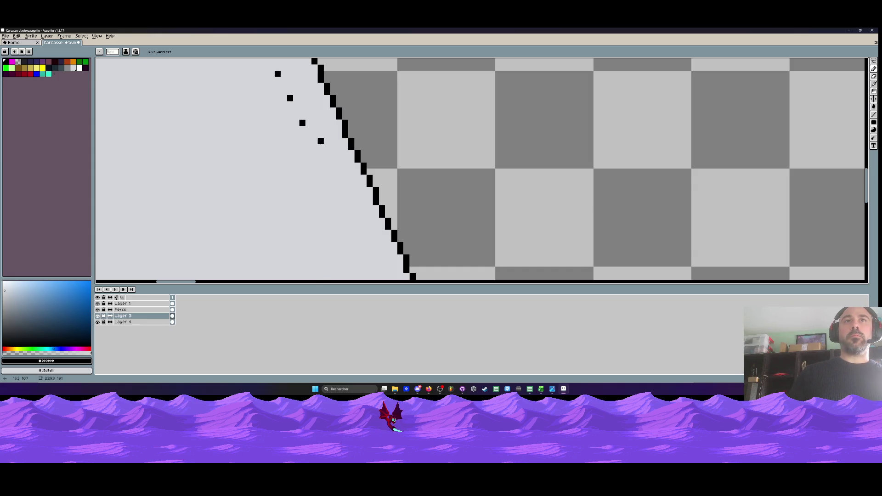
scroll(320, 143, down, 5)
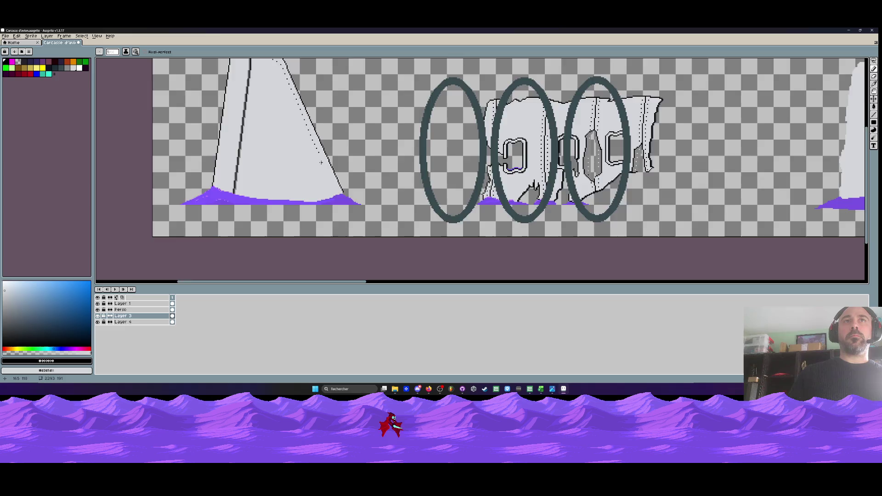
Add four more black rivet dots down the fin's slanted edge toward its base
scroll(320, 161, down, 2)
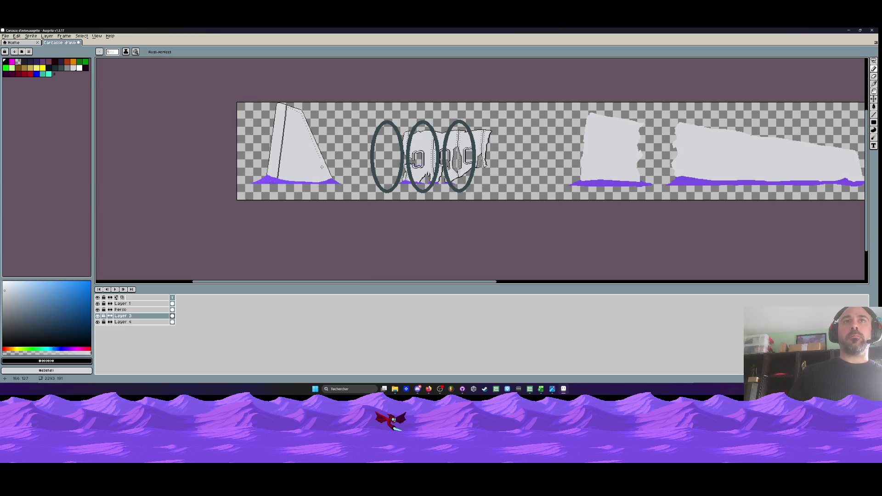
scroll(321, 166, up, 6)
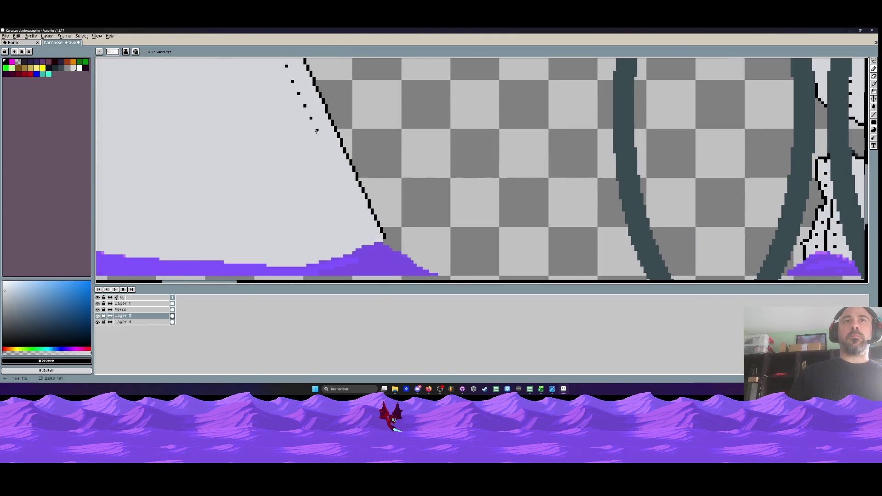
click(317, 131)
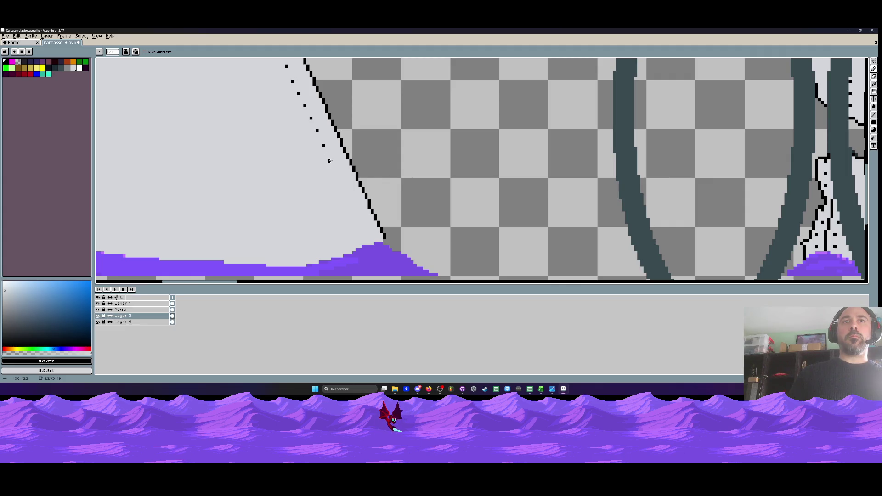
scroll(329, 161, down, 1)
scroll(336, 166, up, 1)
click(338, 166)
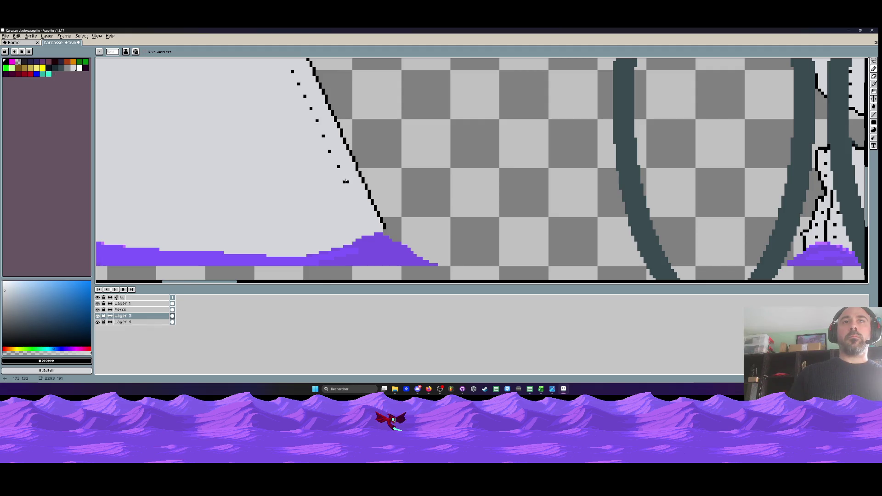
click(335, 164)
click(350, 191)
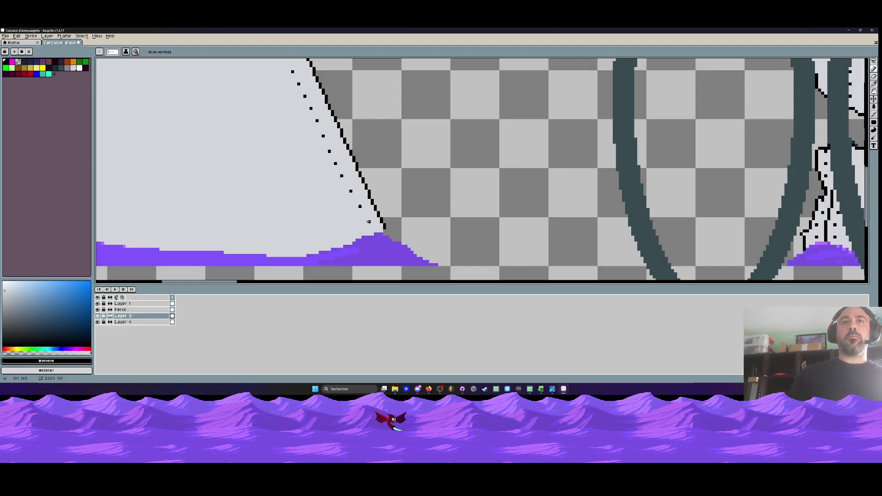
scroll(365, 223, down, 5)
scroll(381, 222, down, 1)
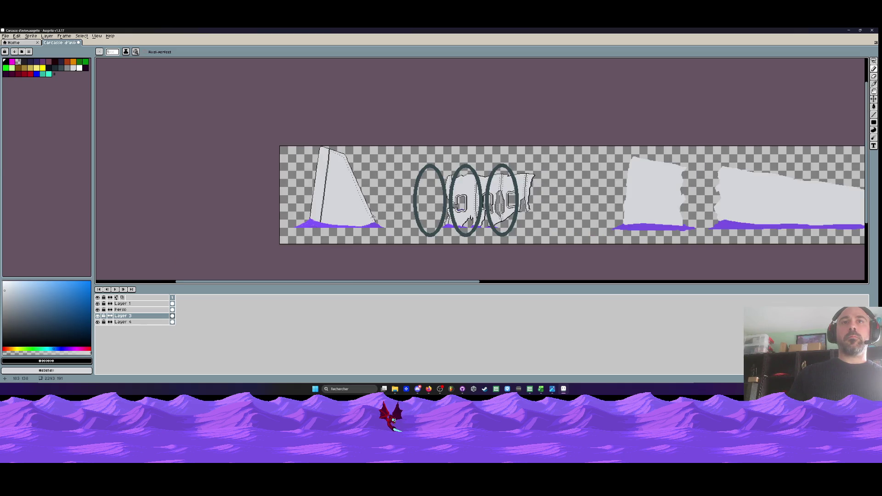
Add black rivet dots near the fin's top and along its inner seam
scroll(322, 140, up, 4)
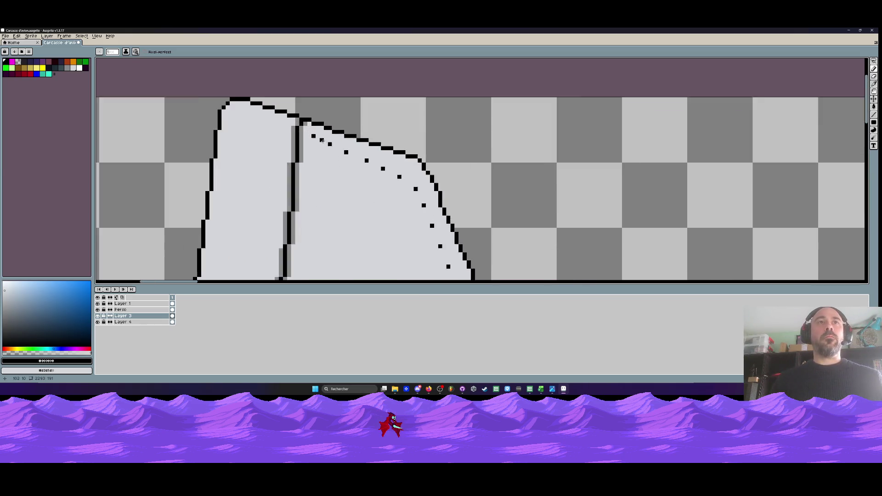
scroll(322, 140, up, 1)
click(302, 152)
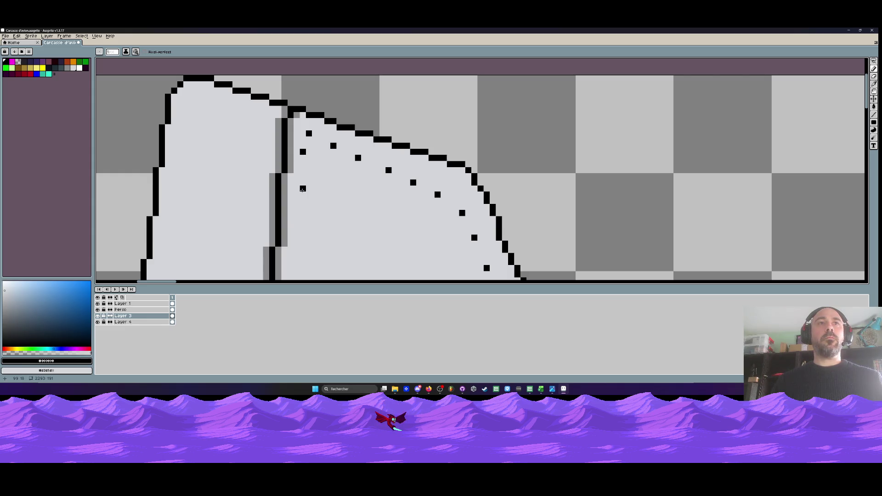
scroll(296, 188, down, 4)
scroll(292, 137, up, 1)
click(293, 138)
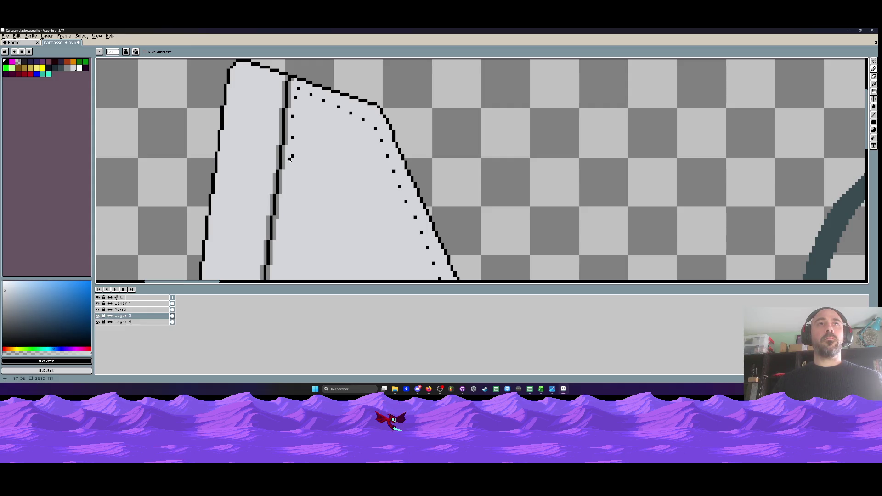
Extend the inner seam's rivet line with another dot lower down the fin
scroll(289, 177, down, 3)
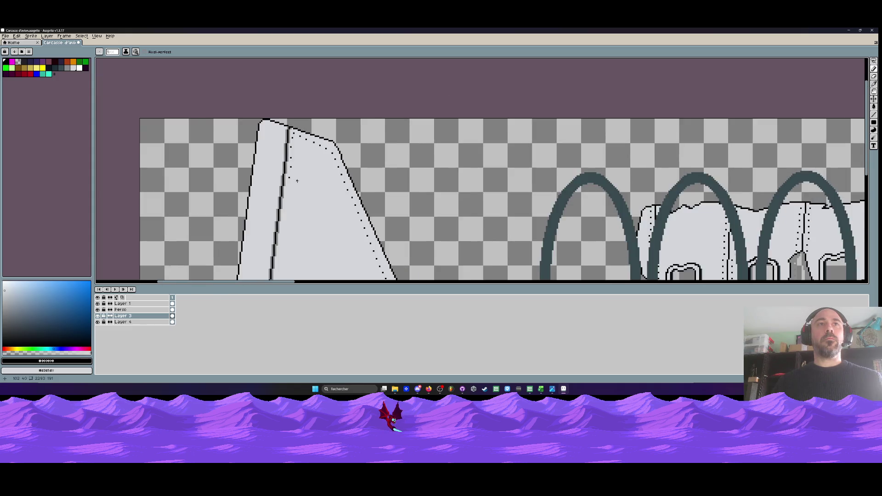
scroll(300, 188, up, 3)
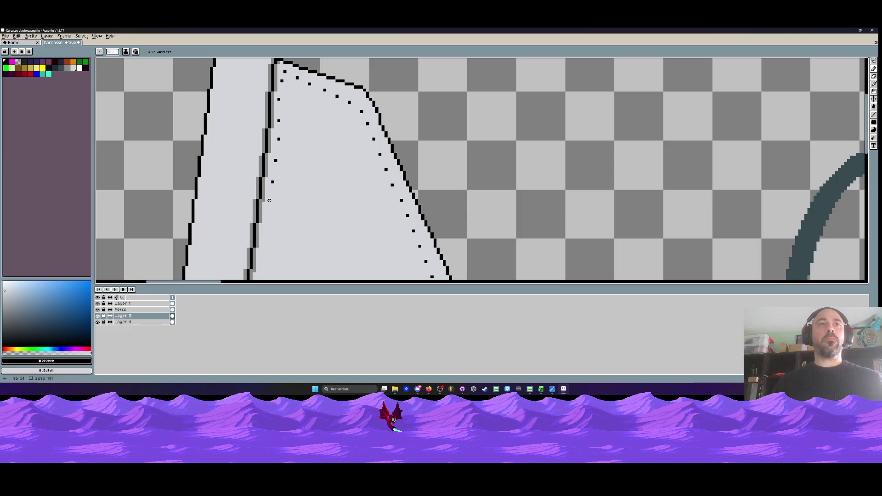
scroll(268, 202, down, 2)
scroll(268, 191, up, 2)
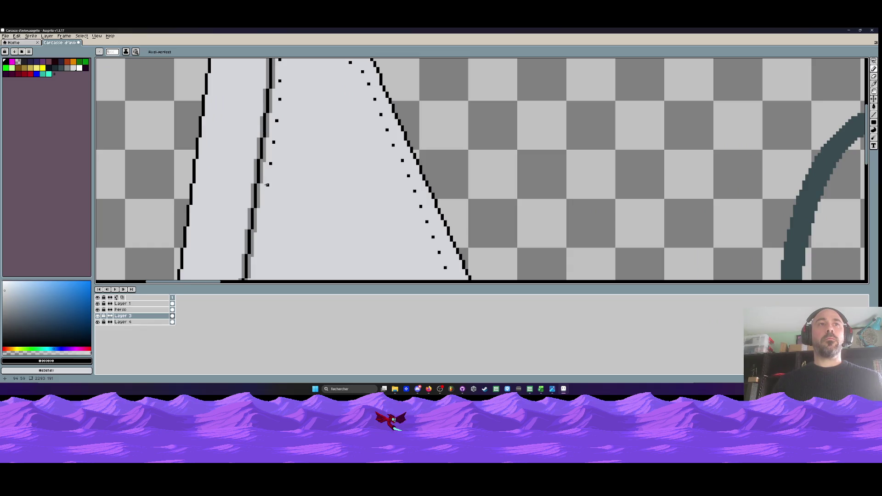
scroll(266, 201, down, 1)
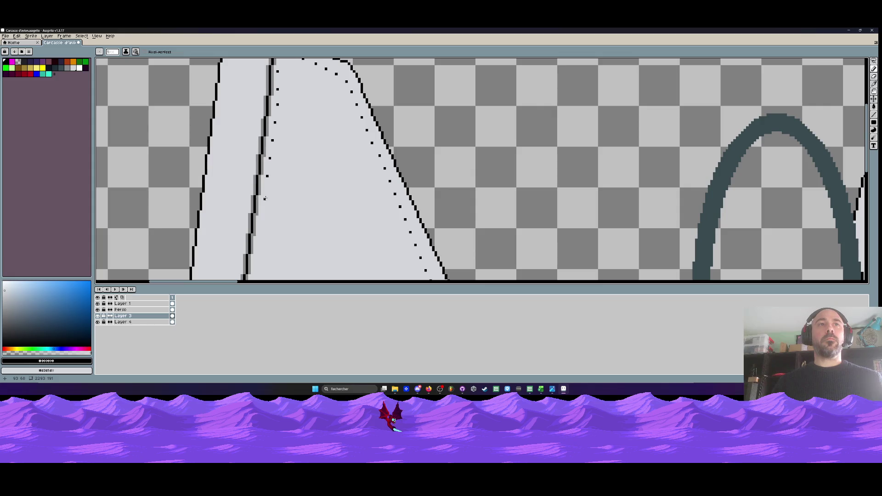
scroll(265, 195, down, 1)
scroll(265, 195, up, 1)
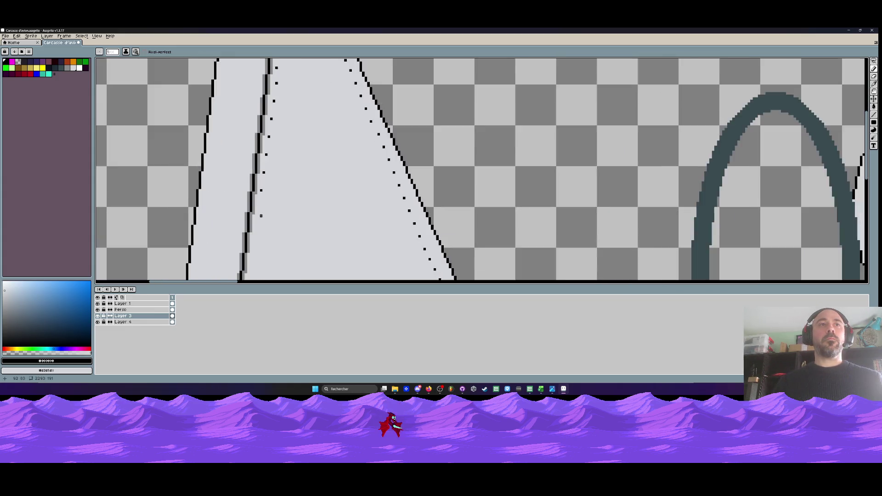
scroll(260, 207, up, 1)
click(257, 206)
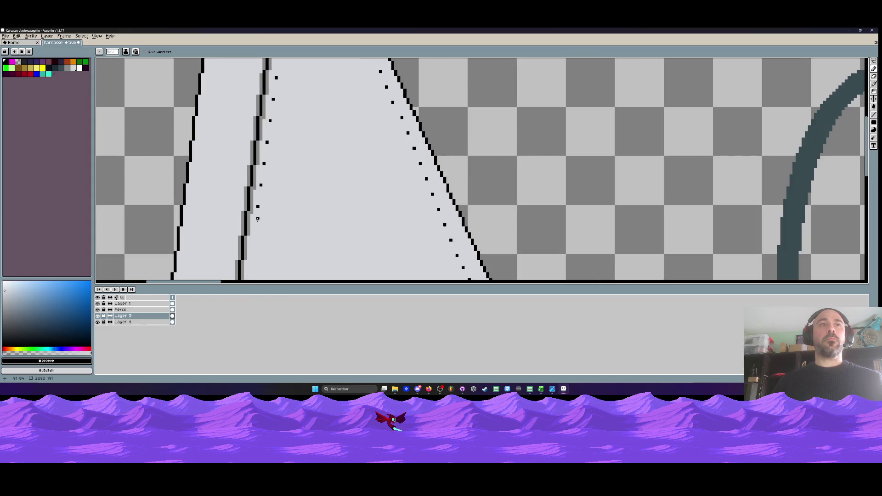
scroll(255, 227, down, 3)
scroll(248, 185, up, 2)
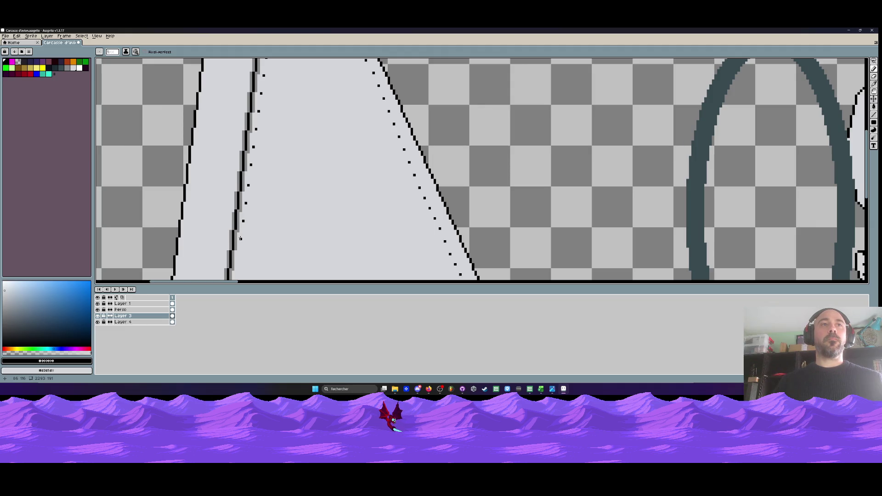
scroll(240, 238, down, 1)
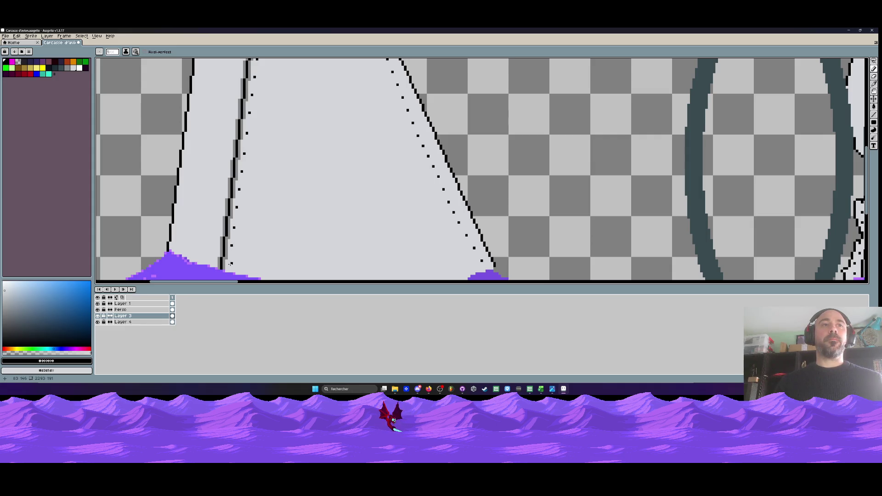
scroll(229, 263, down, 4)
scroll(250, 224, up, 3)
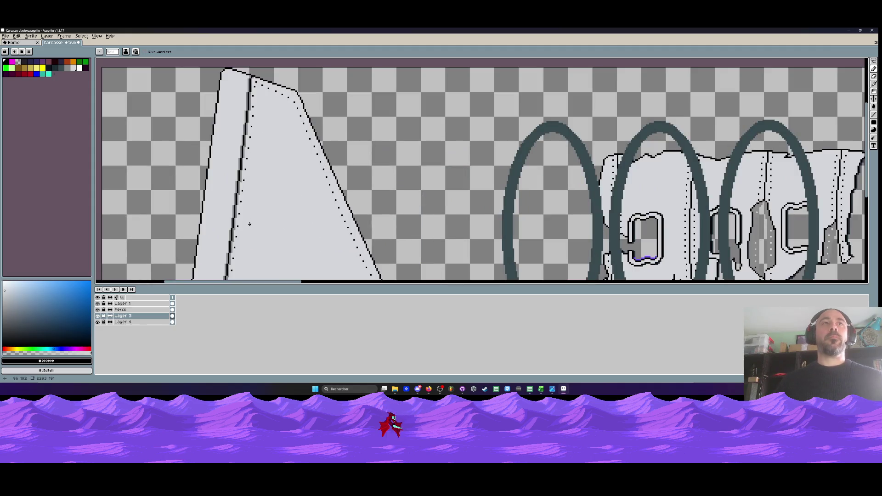
scroll(266, 89, down, 1)
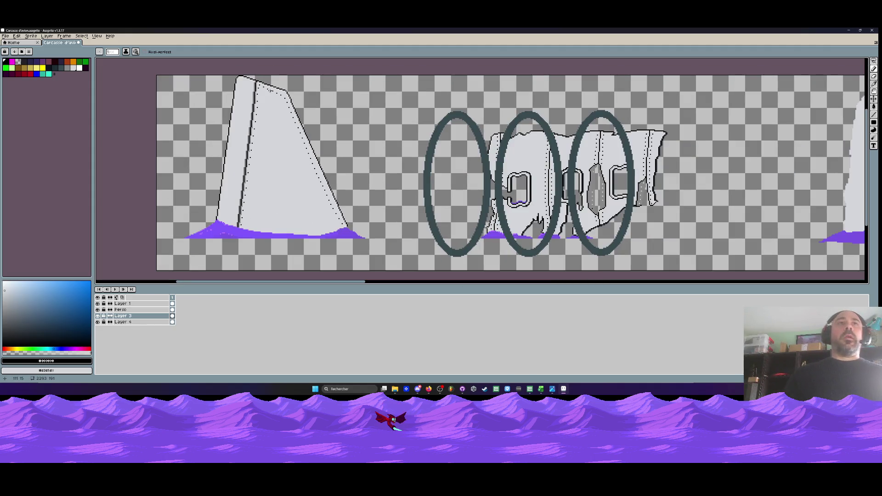
scroll(265, 91, up, 2)
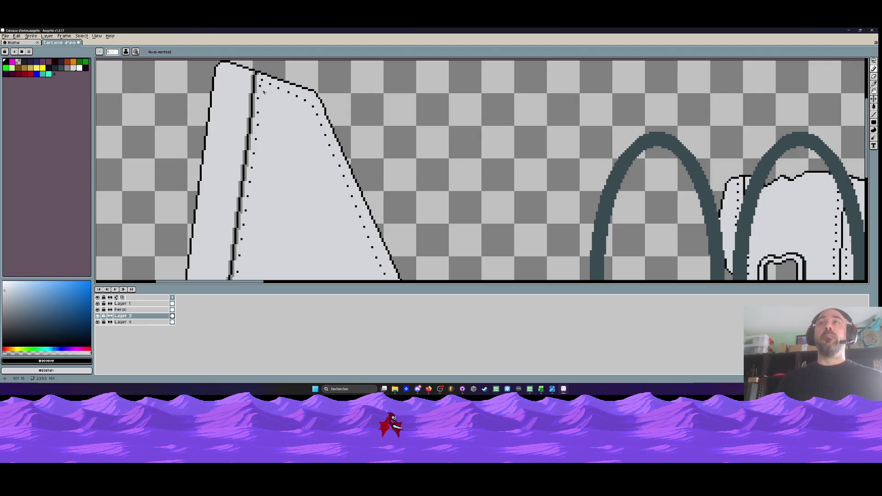
scroll(251, 97, down, 2)
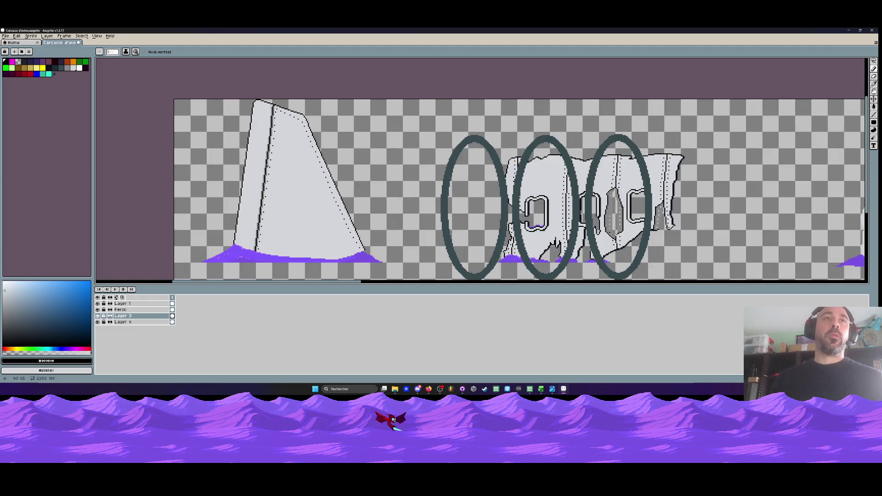
scroll(276, 130, up, 2)
scroll(273, 110, down, 1)
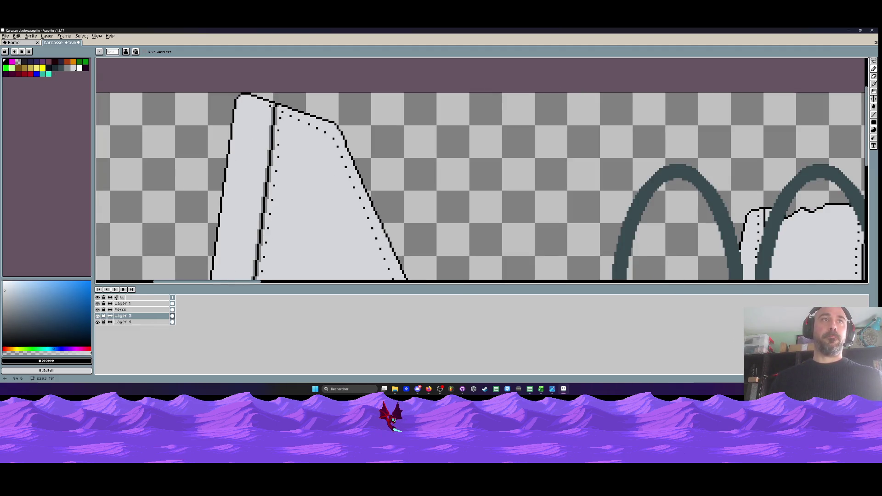
scroll(271, 106, down, 1)
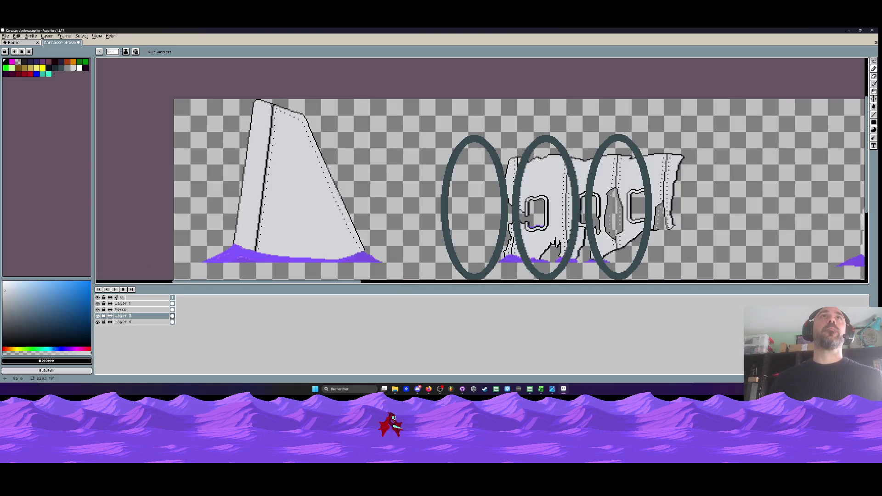
scroll(278, 256, up, 2)
scroll(287, 150, down, 2)
scroll(295, 145, down, 2)
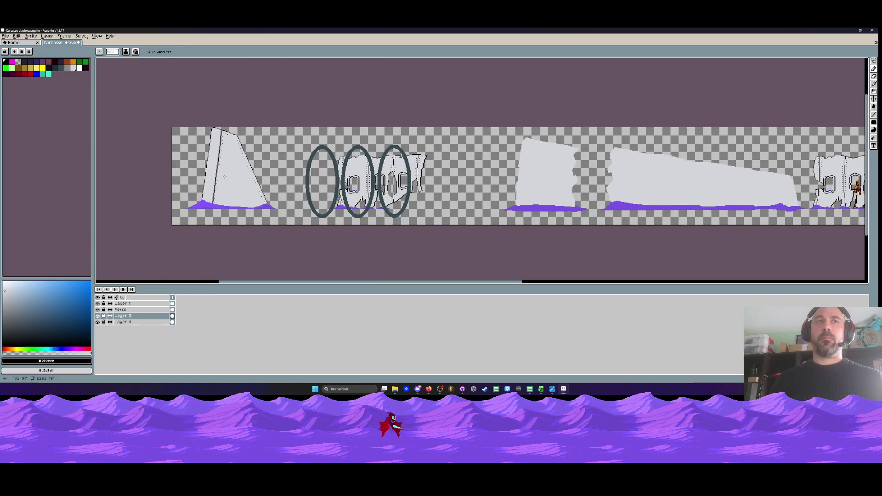
scroll(224, 176, up, 2)
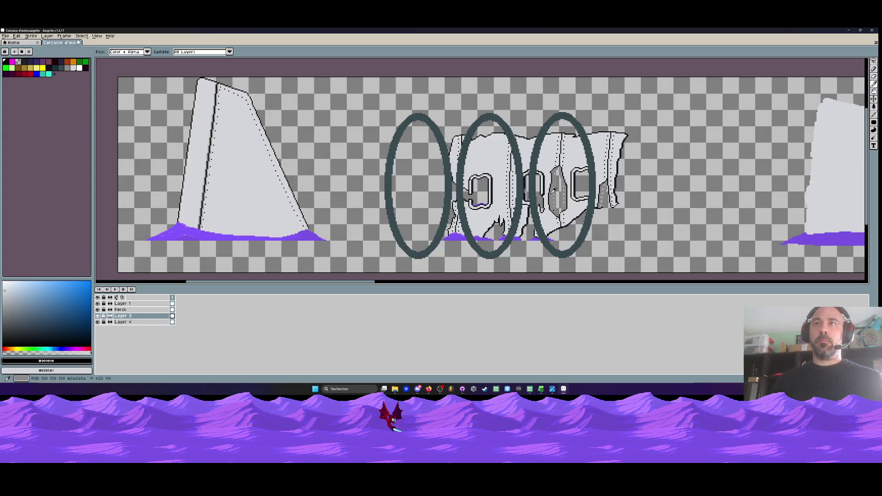
Pick the fuselage grey and stretch the fin's oval into a thicker feather shape
alt+click(254, 170)
scroll(229, 166, up, 2)
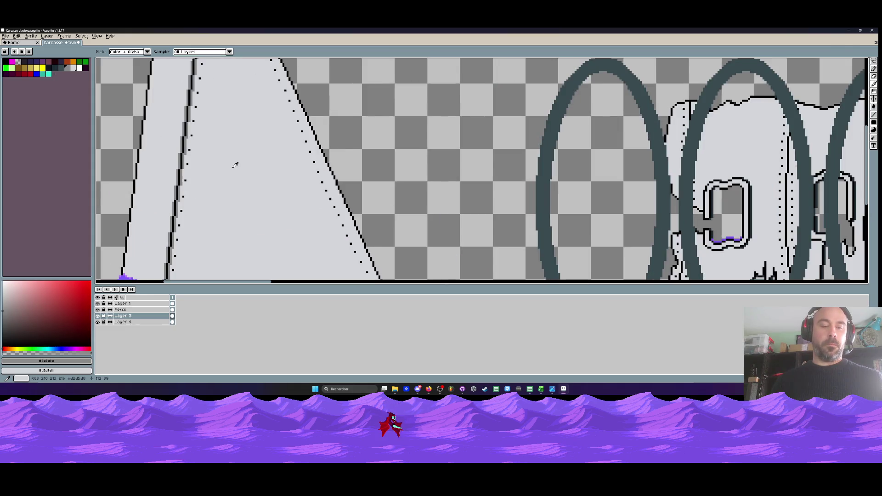
scroll(235, 165, up, 1)
mouse_move(214, 205)
mouse_down()
mouse_move(243, 153)
mouse_move(218, 174)
mouse_move(211, 203)
mouse_move(233, 158)
mouse_move(220, 183)
mouse_up()
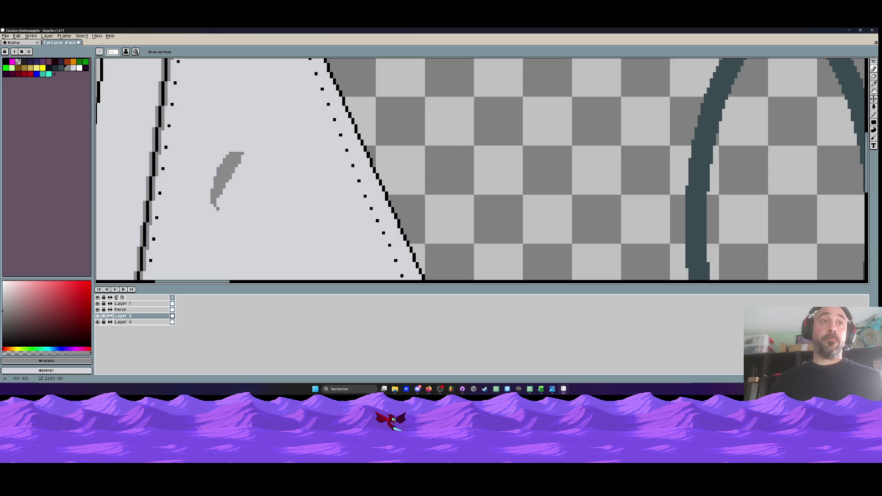
mouse_move(219, 207)
mouse_down()
mouse_move(250, 192)
mouse_move(248, 159)
mouse_move(254, 182)
mouse_move(216, 207)
mouse_move(261, 179)
mouse_move(248, 155)
mouse_move(257, 193)
mouse_move(257, 173)
mouse_up()
key(ctrl+z)
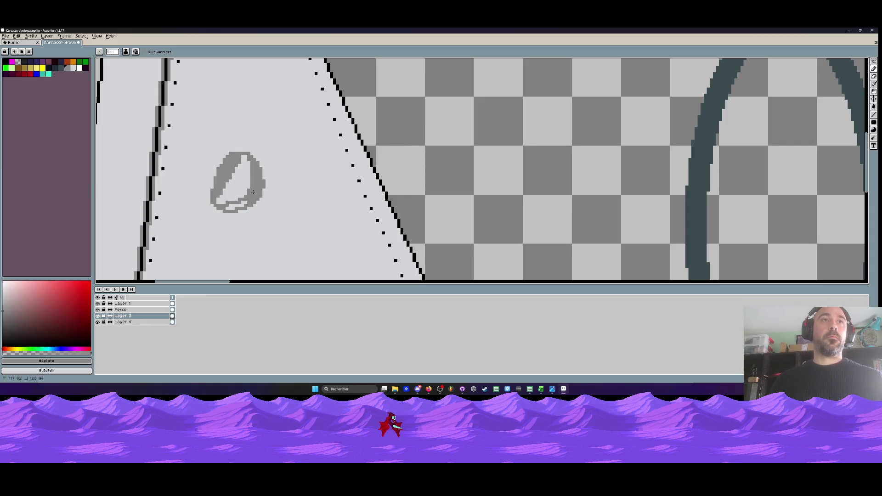
scroll(237, 193, down, 3)
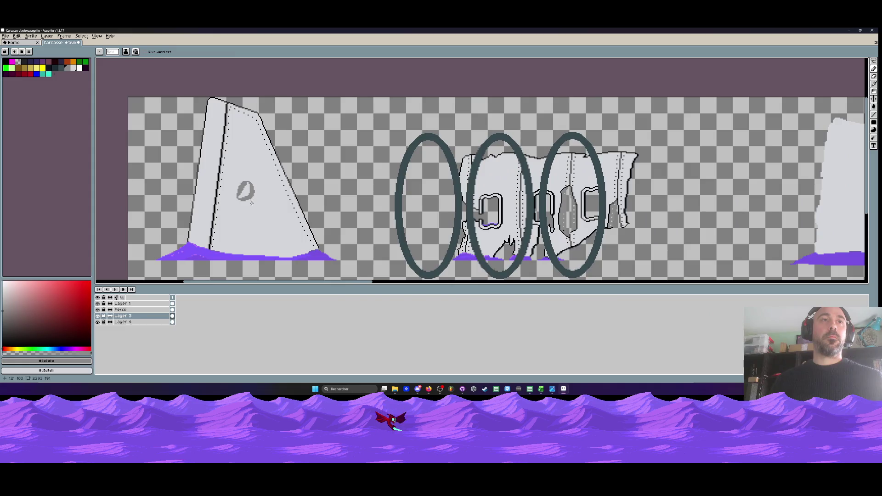
scroll(239, 184, up, 2)
scroll(239, 184, up, 2)
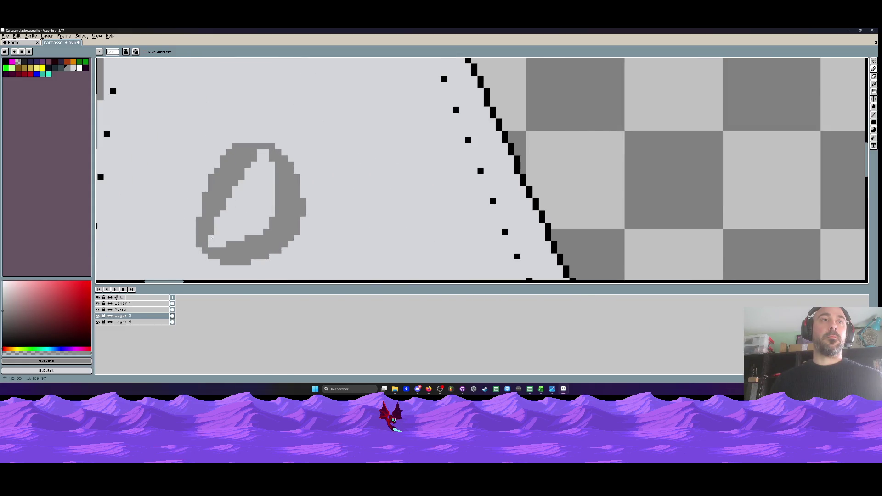
mouse_move(192, 231)
mouse_down()
mouse_move(219, 159)
mouse_move(258, 137)
mouse_up()
drag(204, 188, 197, 216)
Extend the oval's top-right into a pointed grey hook
scroll(197, 216, down, 3)
scroll(226, 169, up, 2)
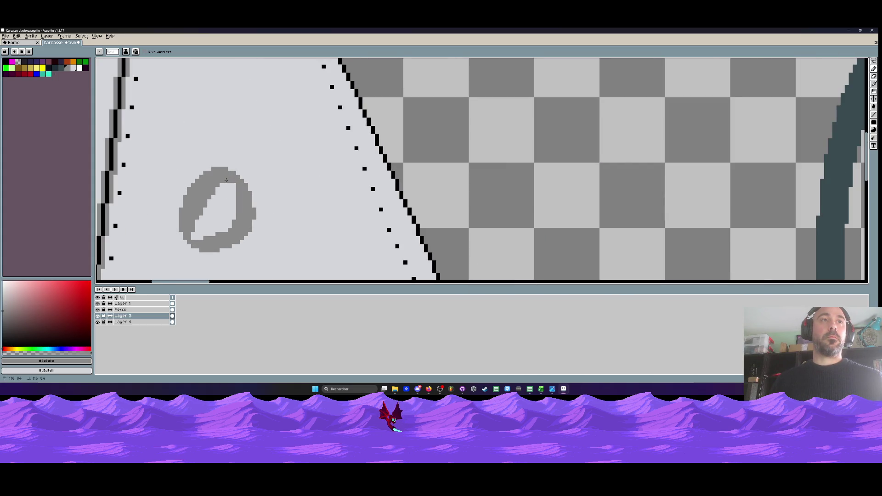
scroll(234, 216, down, 1)
scroll(214, 236, up, 1)
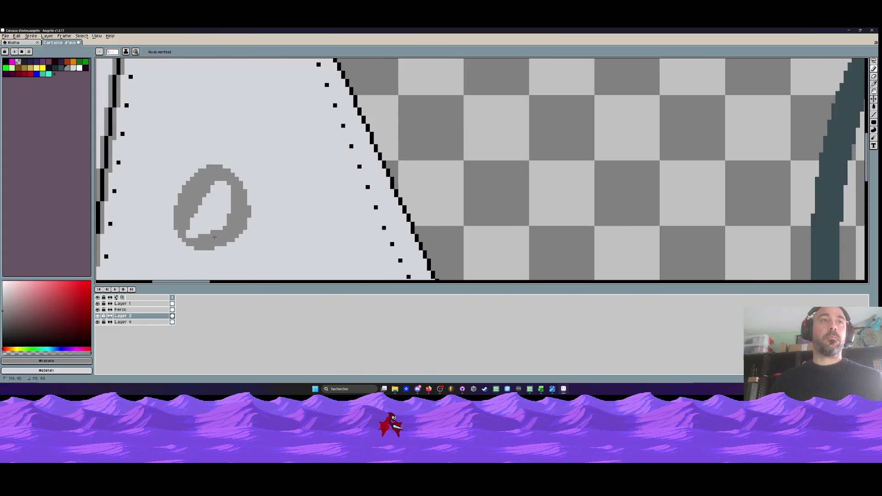
scroll(225, 228, down, 2)
scroll(217, 219, up, 1)
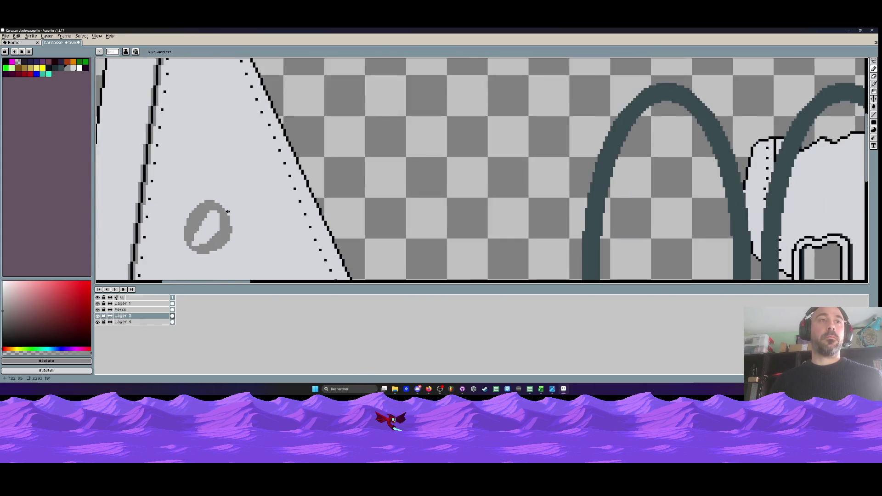
scroll(227, 212, up, 1)
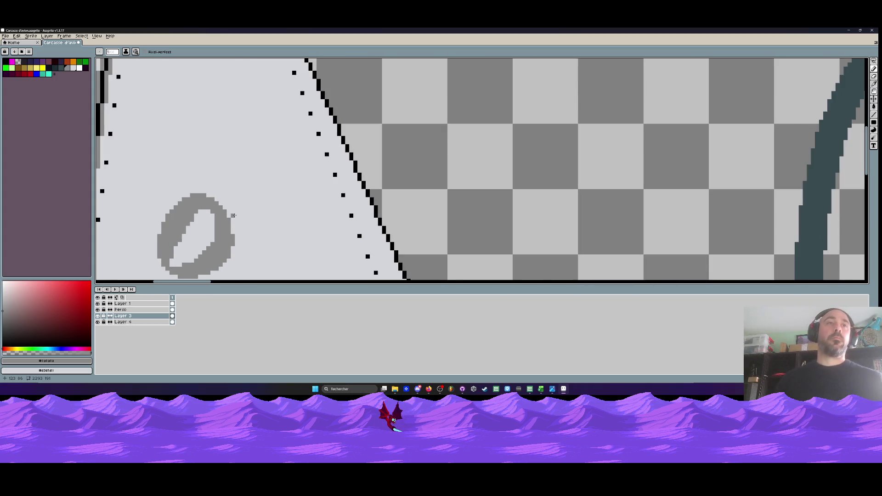
scroll(232, 199, up, 1)
mouse_move(209, 197)
mouse_down()
mouse_move(240, 175)
mouse_move(236, 225)
mouse_move(224, 197)
mouse_up()
Draw a grey tail running down-left from the oval, filling its gaps
scroll(225, 198, down, 2)
scroll(233, 172, up, 1)
scroll(238, 169, up, 2)
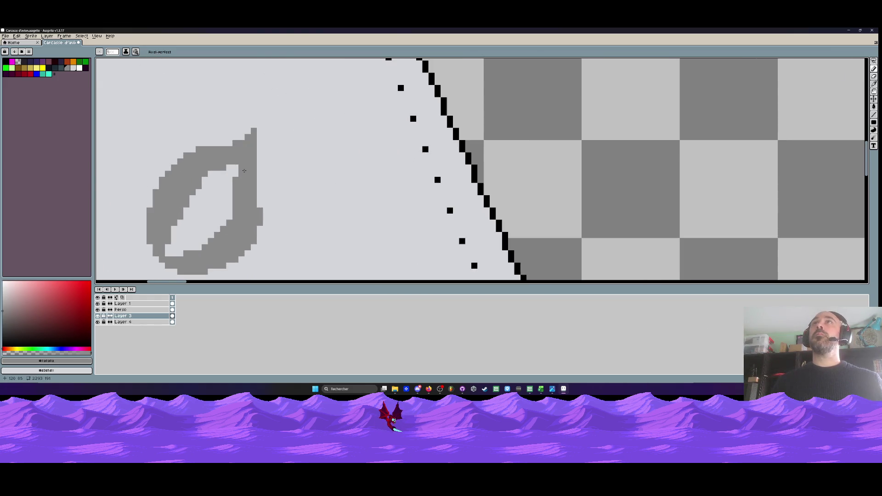
scroll(221, 184, down, 2)
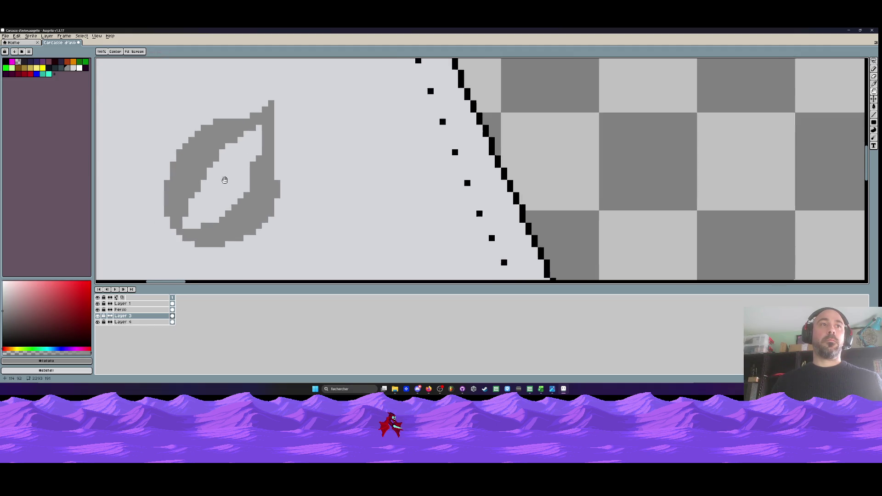
mouse_move(194, 182)
mouse_down()
mouse_move(167, 243)
mouse_move(203, 219)
mouse_move(184, 207)
mouse_move(176, 231)
mouse_move(196, 213)
mouse_up()
mouse_move(181, 251)
mouse_down()
mouse_move(216, 226)
mouse_move(166, 253)
mouse_move(174, 239)
mouse_up()
mouse_move(207, 180)
mouse_down()
mouse_move(198, 216)
mouse_move(178, 237)
mouse_move(200, 201)
mouse_up()
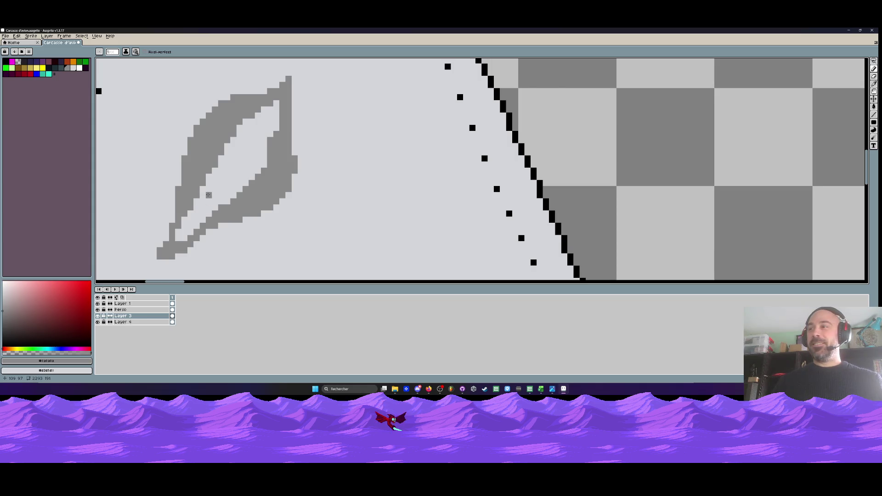
scroll(206, 184, down, 2)
scroll(205, 181, down, 1)
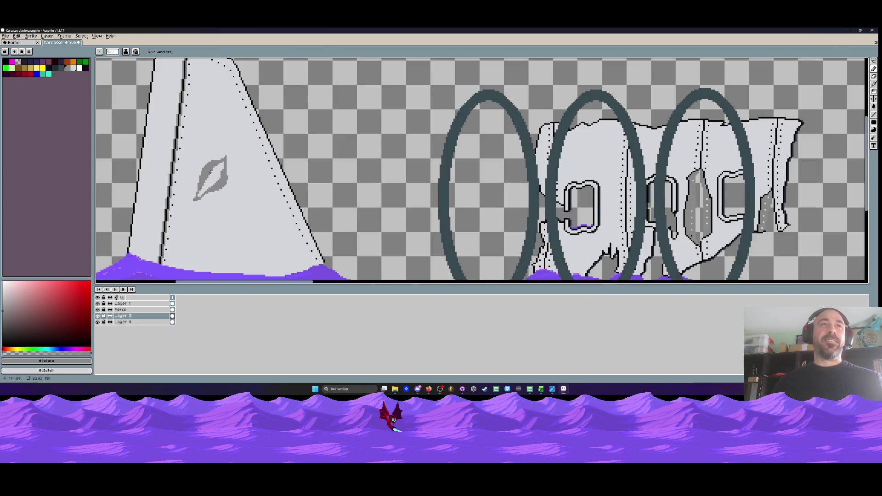
Fill the leaf's stem solid grey and thicken its right, bottom and left edges
scroll(215, 173, up, 2)
drag(257, 109, 265, 115)
mouse_move(258, 153)
mouse_down()
mouse_move(264, 135)
mouse_move(245, 158)
mouse_up()
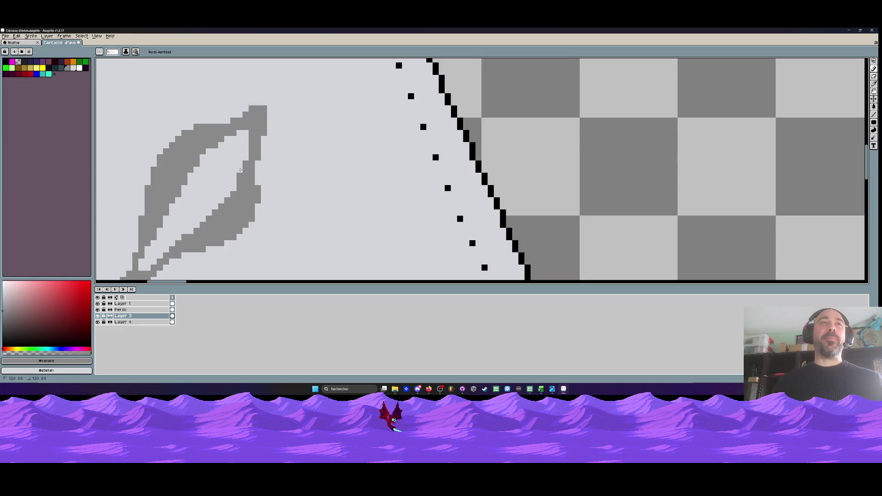
scroll(240, 169, down, 4)
scroll(240, 169, up, 2)
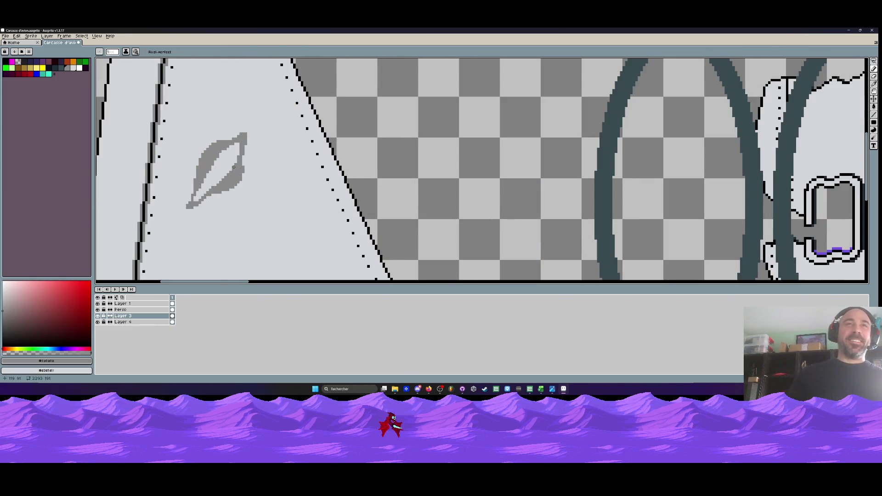
scroll(234, 167, up, 1)
drag(251, 149, 246, 148)
mouse_move(247, 183)
mouse_down()
mouse_move(175, 230)
mouse_move(216, 206)
mouse_up()
mouse_move(159, 221)
mouse_down()
mouse_move(179, 146)
mouse_move(168, 208)
mouse_move(200, 161)
mouse_up()
scroll(200, 161, down, 5)
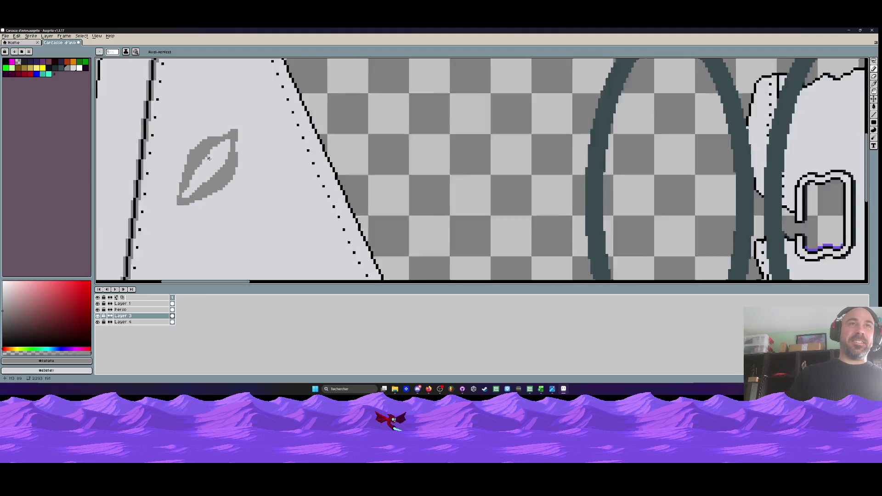
scroll(209, 164, up, 2)
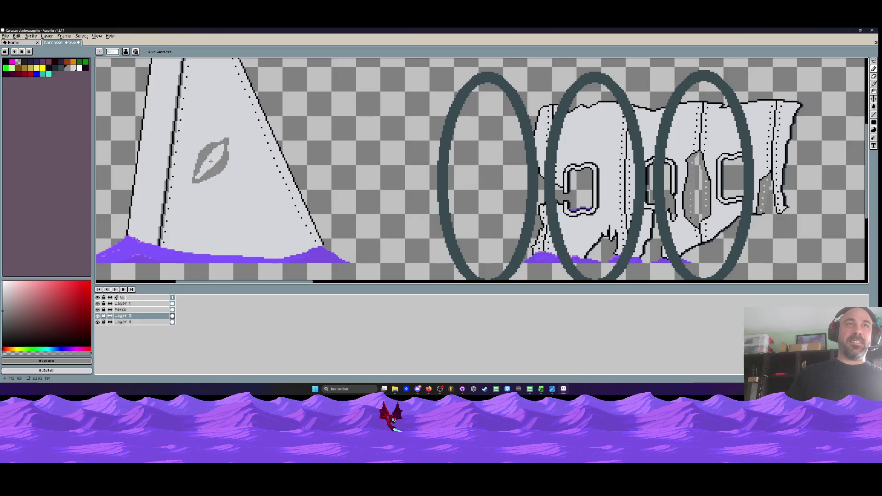
Eyedrop black from the fuselage outline as the drawing colour
key(i)
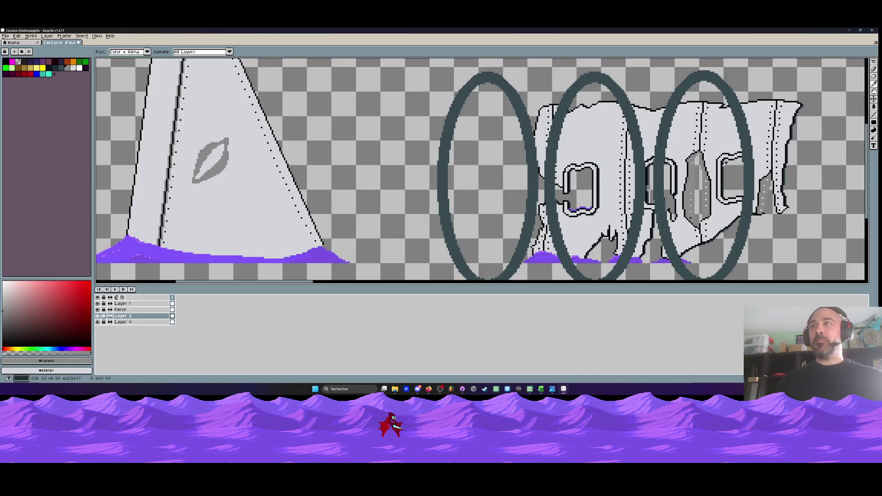
click(719, 157)
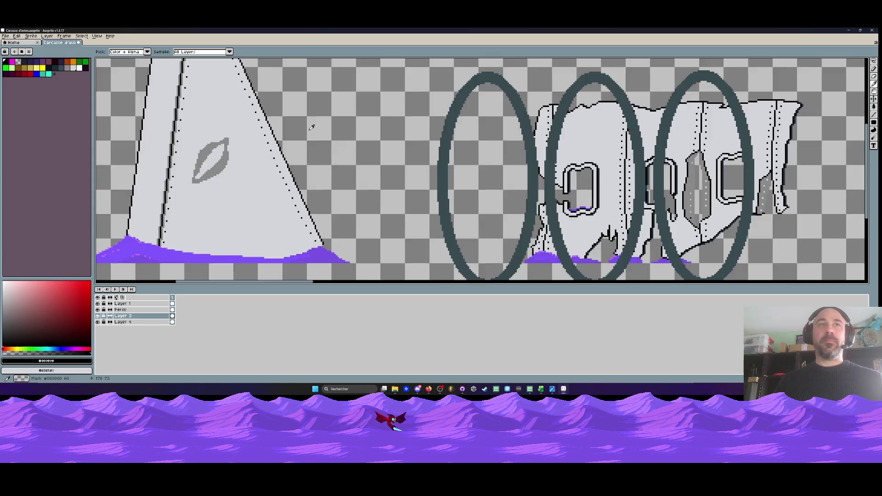
scroll(213, 159, up, 2)
scroll(212, 159, up, 2)
Draw a black Pencil outline down the leaf's right side and lower edge
key(b)
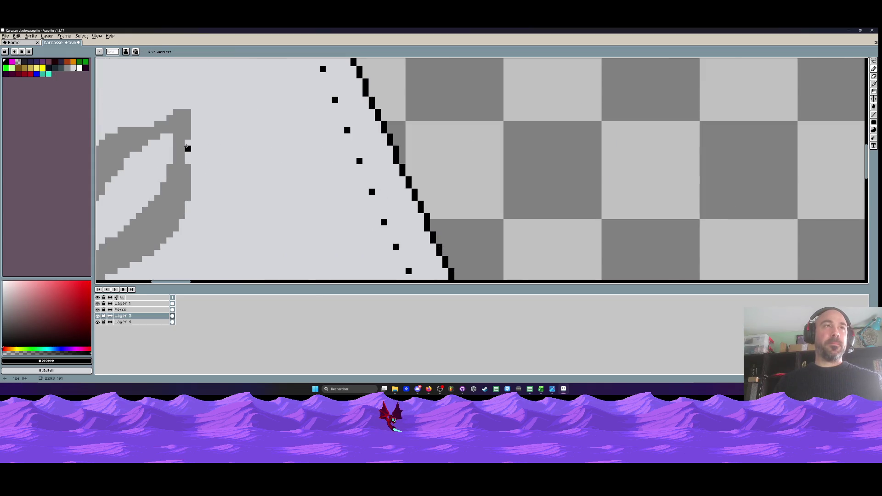
drag(188, 141, 187, 163)
drag(193, 111, 193, 201)
mouse_move(194, 201)
mouse_down()
mouse_move(286, 134)
mouse_move(247, 187)
mouse_move(168, 220)
mouse_up()
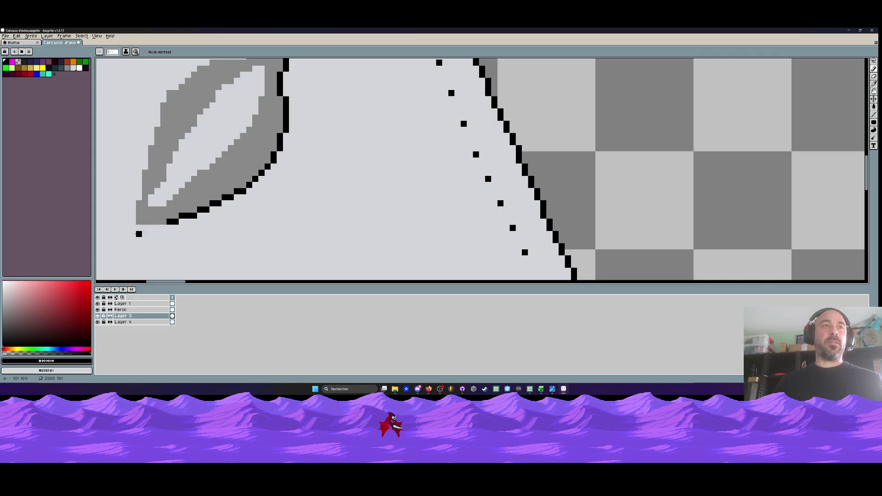
scroll(217, 230, up, 1)
mouse_move(225, 225)
mouse_down()
mouse_move(252, 221)
mouse_move(218, 221)
mouse_move(225, 156)
mouse_move(226, 181)
mouse_move(241, 136)
mouse_move(249, 167)
mouse_up()
key(ctrl+z)
scroll(218, 179, up, 1)
scroll(240, 136, up, 1)
Outline the leaf's left edge and top in black pixels up to its tip
click(258, 142)
click(250, 174)
click(266, 126)
click(274, 126)
click(258, 134)
click(283, 117)
click(291, 109)
click(299, 100)
click(307, 92)
click(316, 92)
click(328, 84)
mouse_move(328, 84)
mouse_down()
mouse_move(289, 143)
mouse_move(327, 142)
mouse_move(374, 119)
mouse_up()
Add black pixels near the tip and along the leaf's inner edge, closing gaps
scroll(364, 137, down, 3)
scroll(364, 136, down, 3)
scroll(363, 134, up, 6)
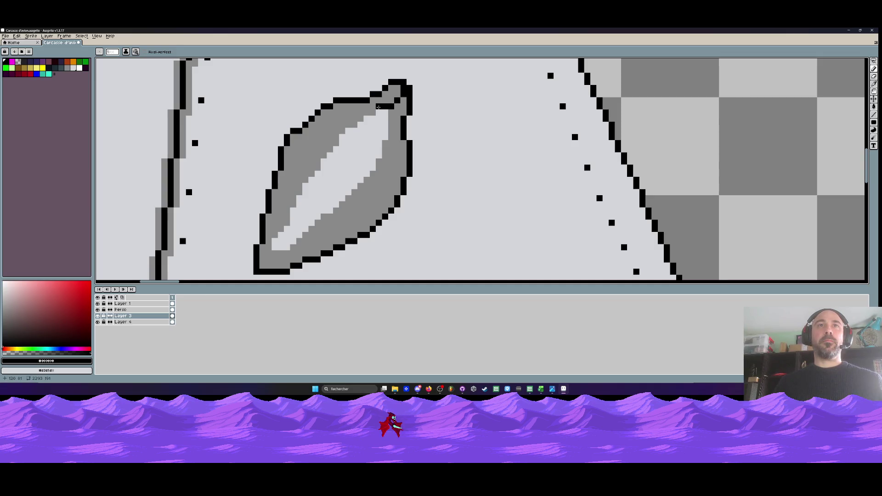
click(366, 117)
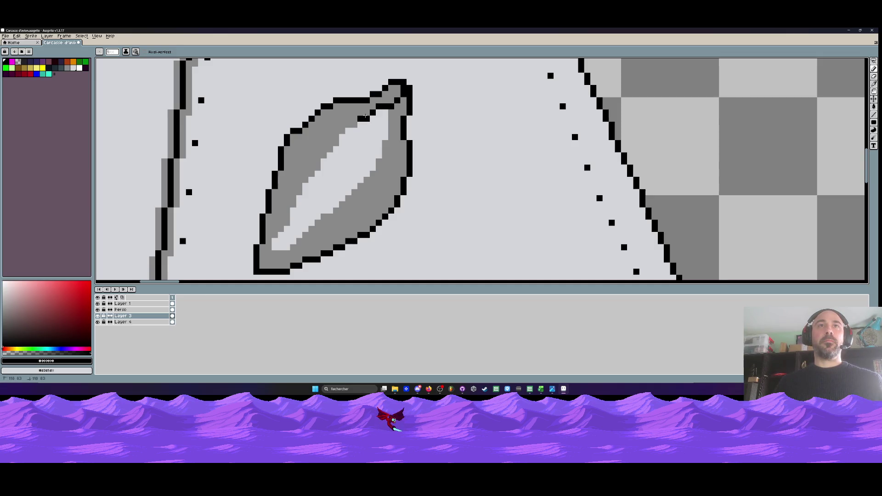
click(343, 130)
click(324, 156)
click(318, 165)
click(305, 180)
click(294, 186)
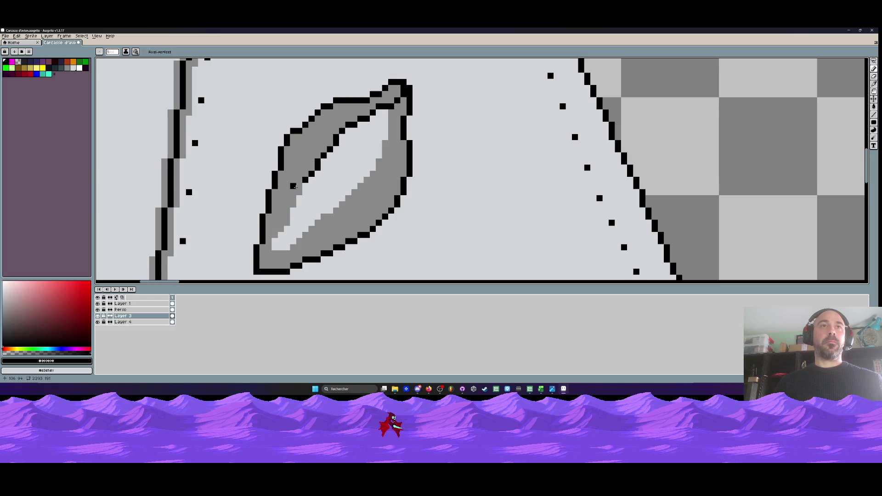
click(299, 181)
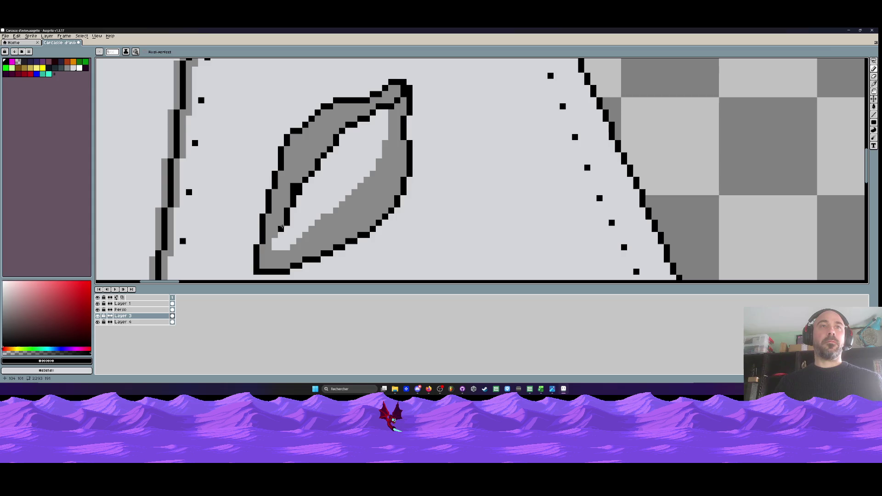
scroll(266, 261, down, 5)
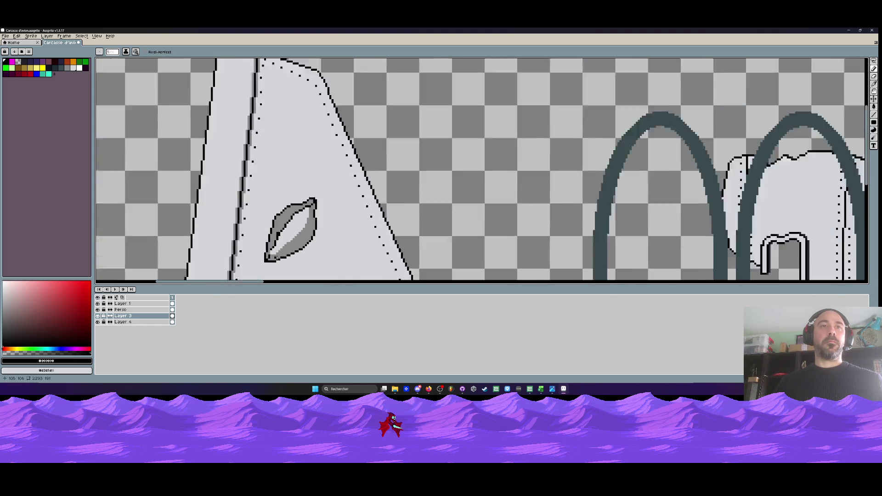
Fill the leaf's interior with a darker grey using the Paint Bucket
scroll(320, 174, up, 2)
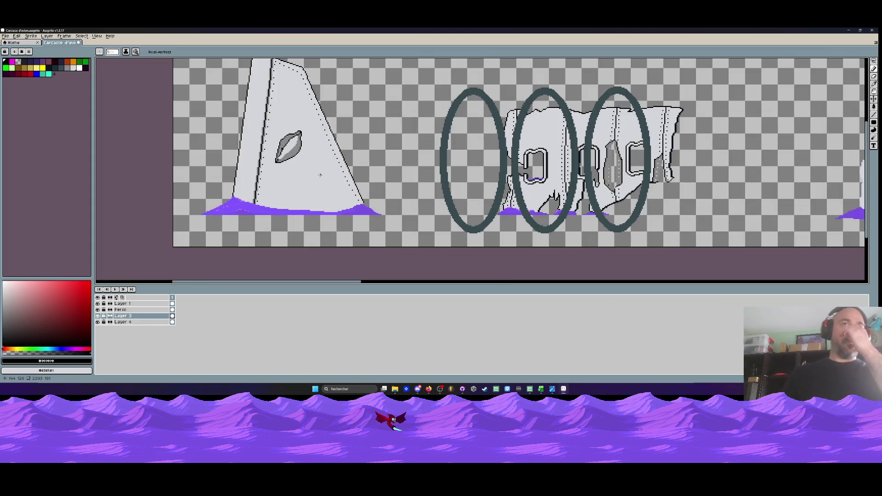
scroll(292, 148, up, 3)
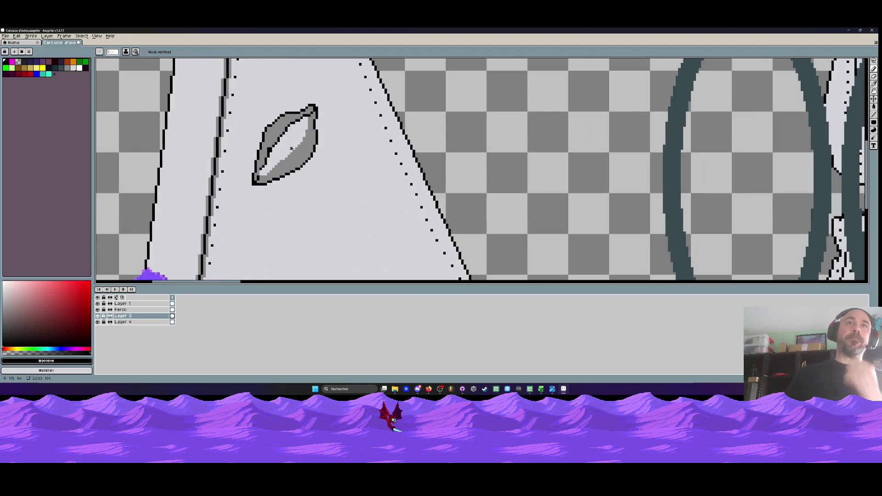
click(29, 67)
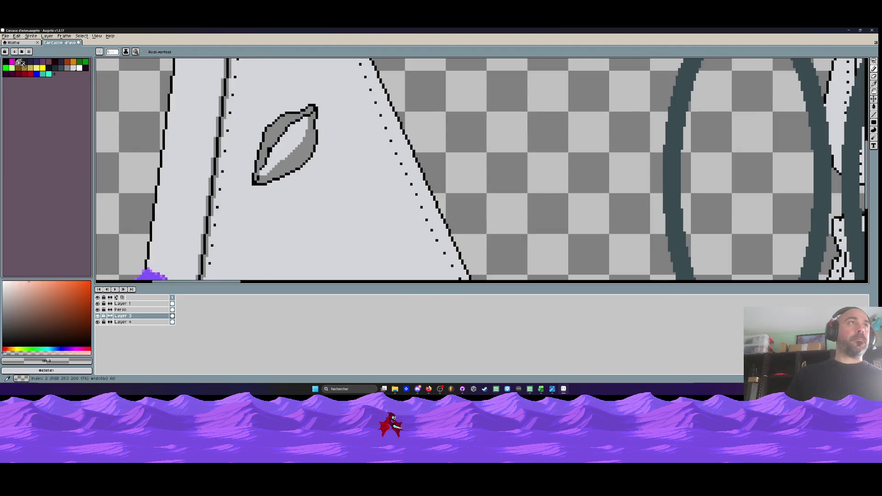
key(g)
click(294, 141)
scroll(294, 141, down, 3)
scroll(296, 141, up, 4)
Eyedrop black and refine the leaf's lower-left, right and upper outline with a diagonal line
key(i)
scroll(276, 150, up, 1)
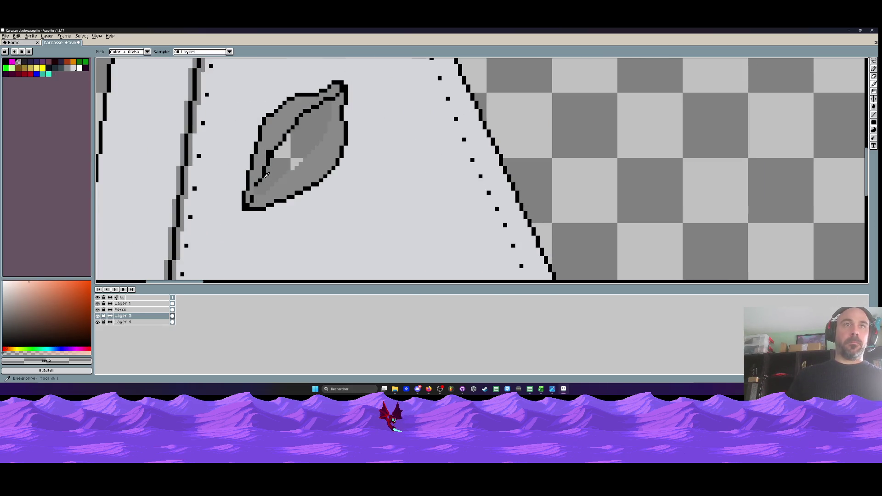
click(260, 178)
scroll(260, 177, up, 1)
key(b)
click(252, 194)
click(252, 202)
click(268, 202)
mouse_move(277, 194)
mouse_down()
mouse_move(361, 121)
mouse_move(354, 138)
mouse_up()
drag(370, 97, 365, 137)
mouse_move(375, 104)
mouse_down()
mouse_move(375, 87)
mouse_move(384, 85)
mouse_move(376, 113)
mouse_up()
Eyedrop again around the leaf's tip and return to the Pencil for the crack
scroll(377, 112, down, 3)
scroll(377, 113, up, 3)
scroll(372, 115, down, 5)
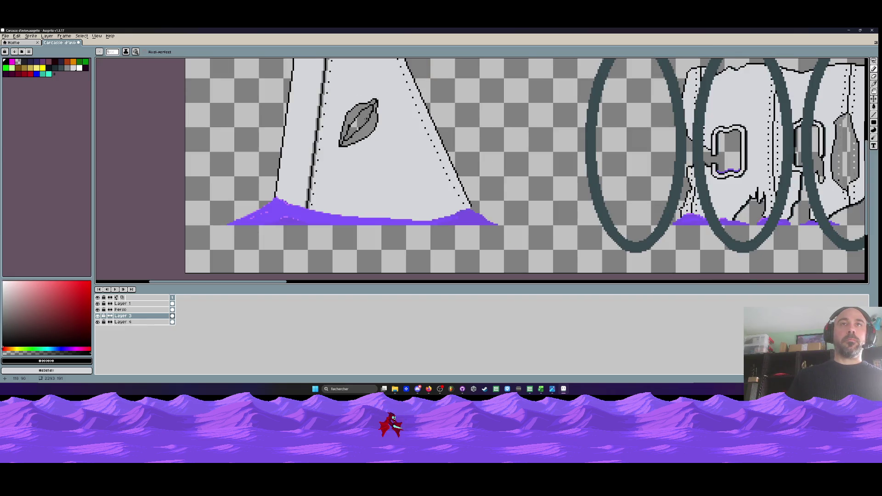
scroll(362, 119, up, 2)
key(i)
scroll(409, 87, up, 1)
mouse_move(363, 82)
mouse_down()
mouse_move(342, 139)
mouse_move(373, 114)
mouse_up()
key(b)
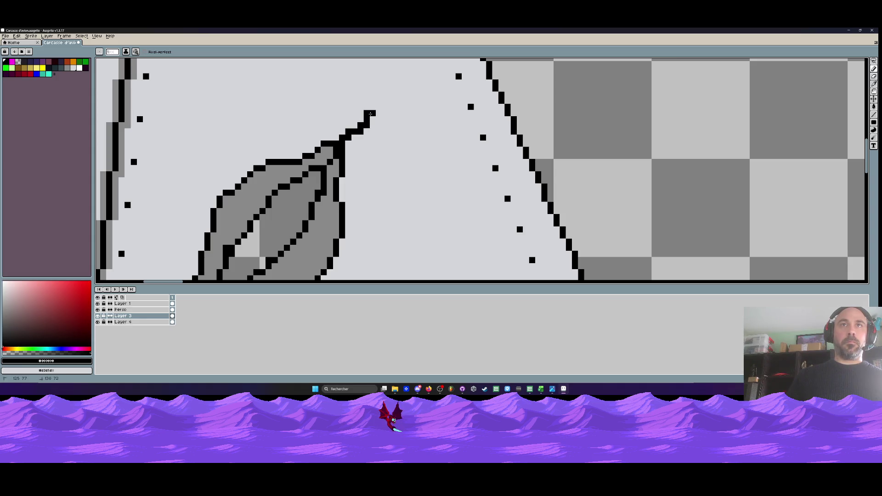
scroll(373, 117, down, 2)
scroll(308, 192, down, 3)
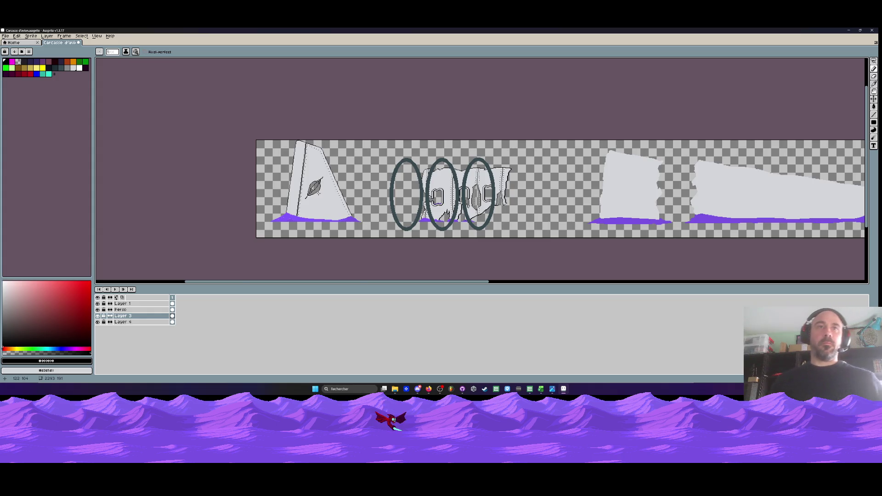
Eyedrop the wing's light grey and paint over the leaf's black stem and junction
scroll(317, 191, up, 3)
scroll(318, 193, up, 1)
key(i)
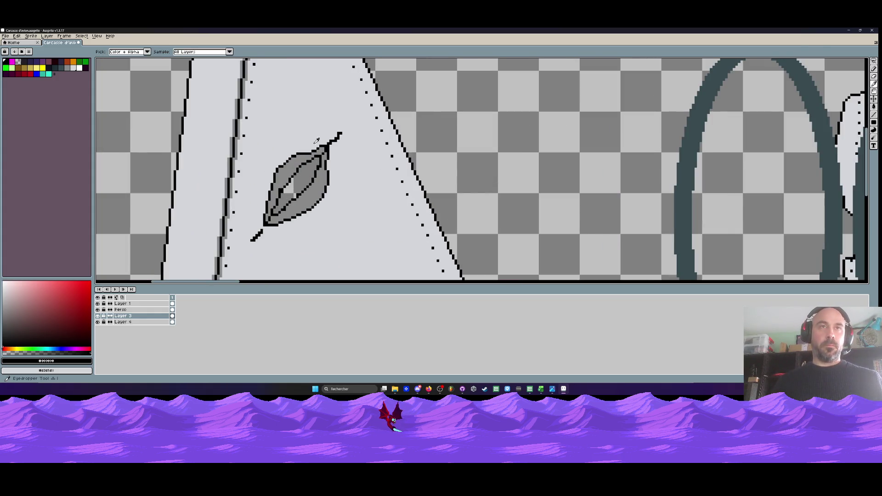
click(315, 139)
scroll(315, 140, up, 2)
key(b)
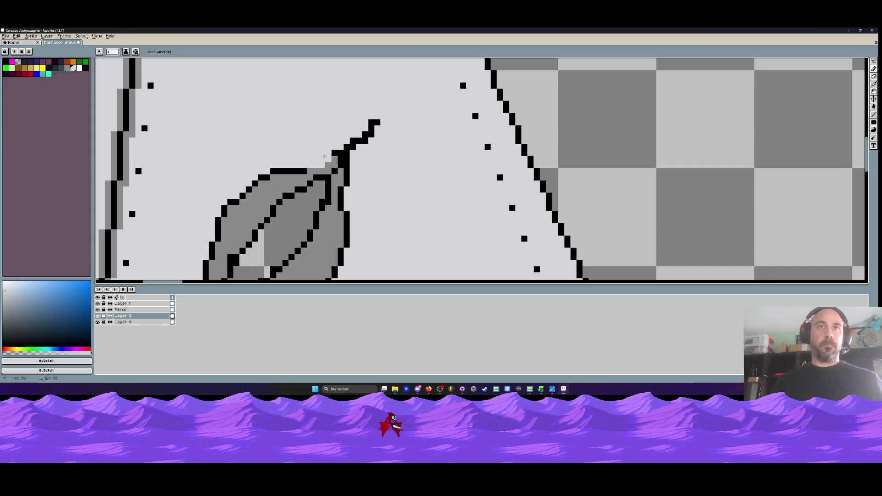
drag(346, 164, 341, 189)
scroll(353, 174, down, 3)
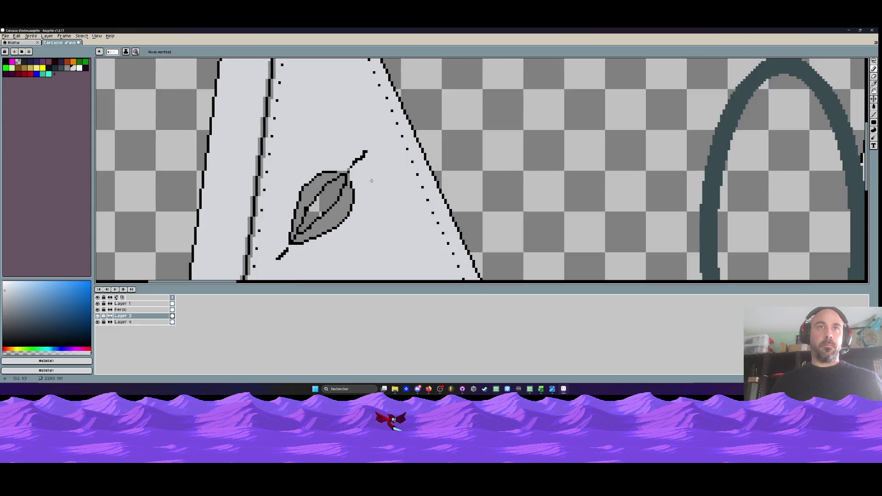
scroll(359, 136, up, 2)
click(352, 135)
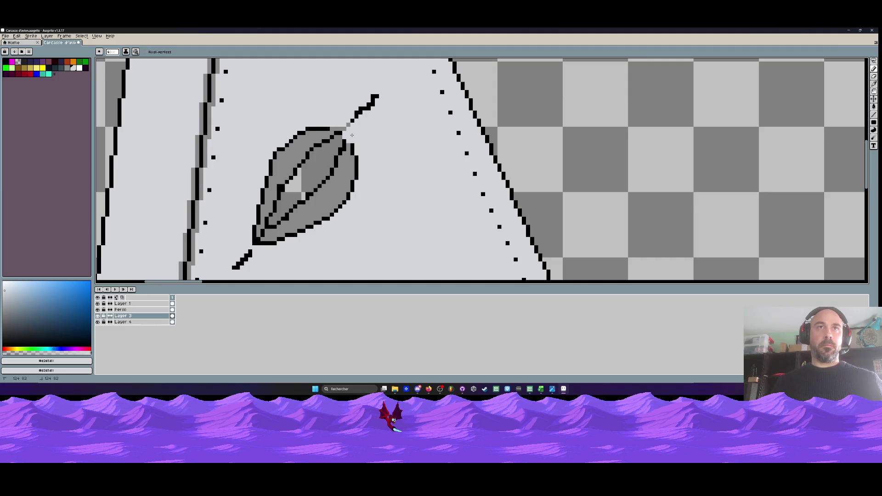
Paint over the remaining leaf drawing on the fin in light grey
scroll(379, 132, down, 2)
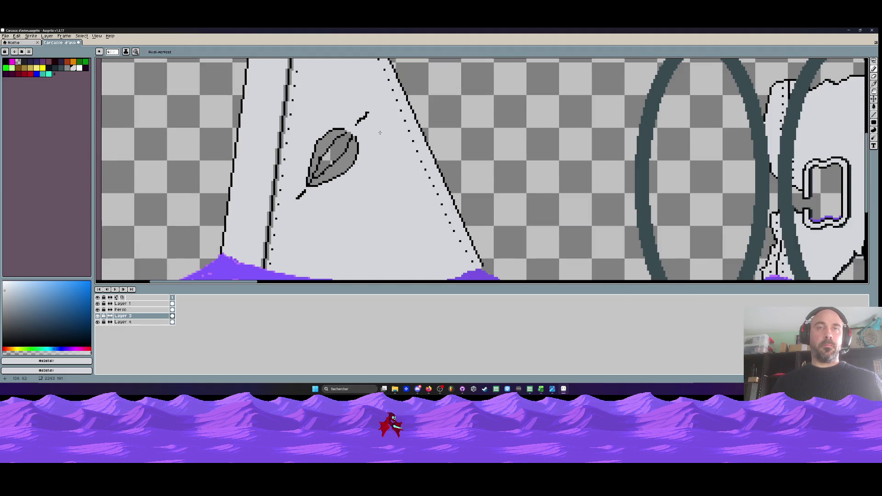
scroll(380, 133, down, 2)
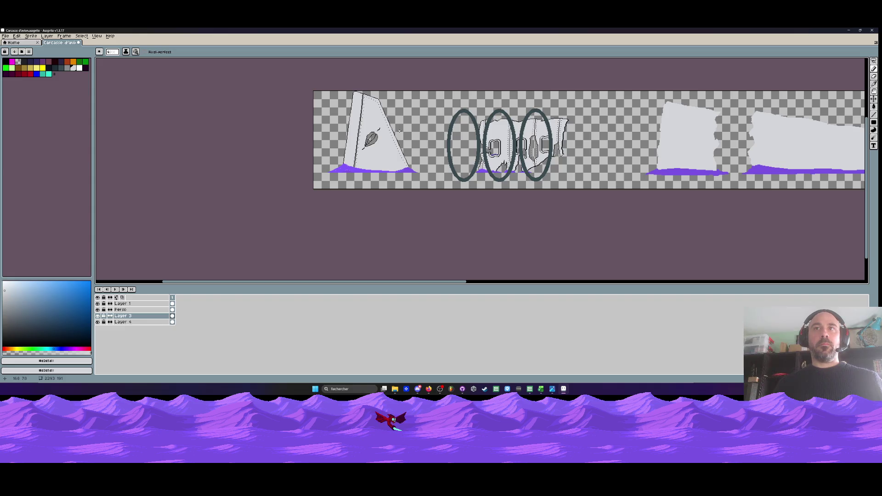
scroll(375, 143, up, 2)
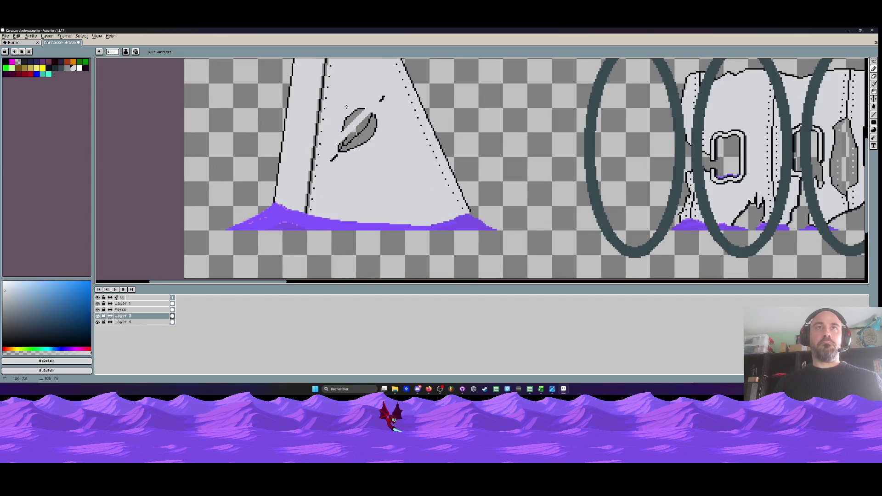
mouse_move(346, 147)
mouse_down()
mouse_move(358, 117)
mouse_move(368, 138)
mouse_up()
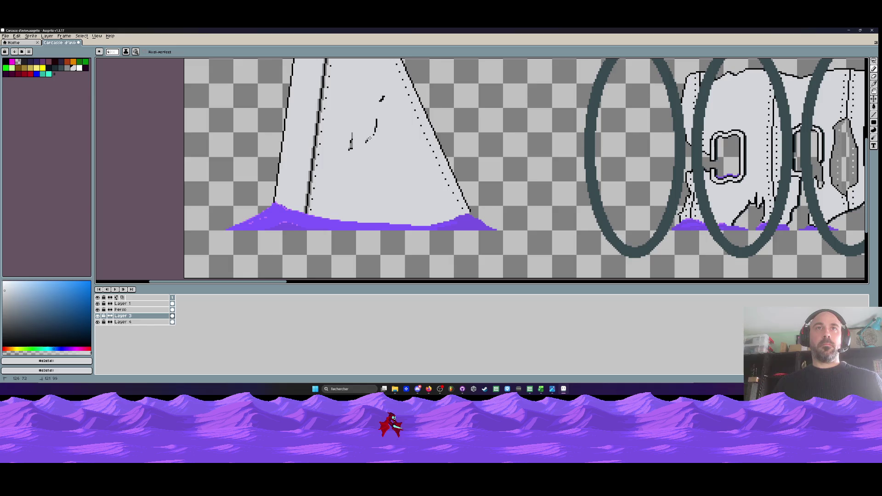
scroll(365, 154, down, 2)
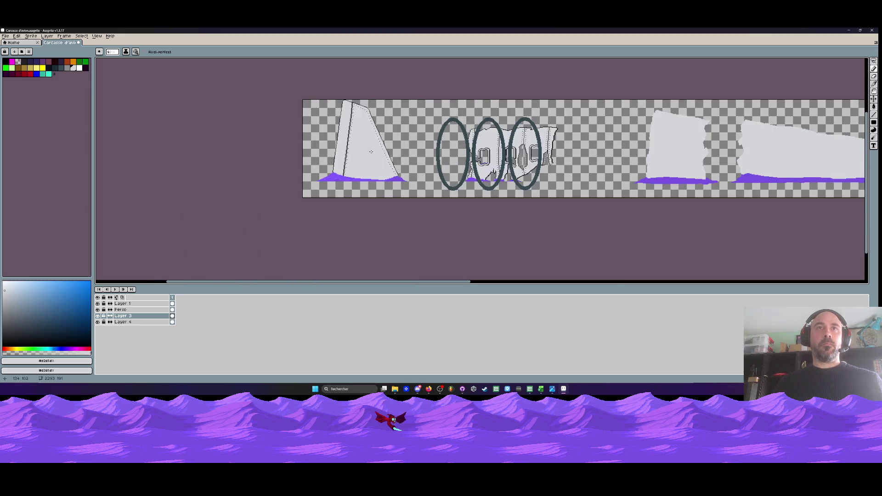
Eyedrop the purple shading colour #7a53e3 and return to the Pencil
scroll(371, 152, up, 3)
key(i)
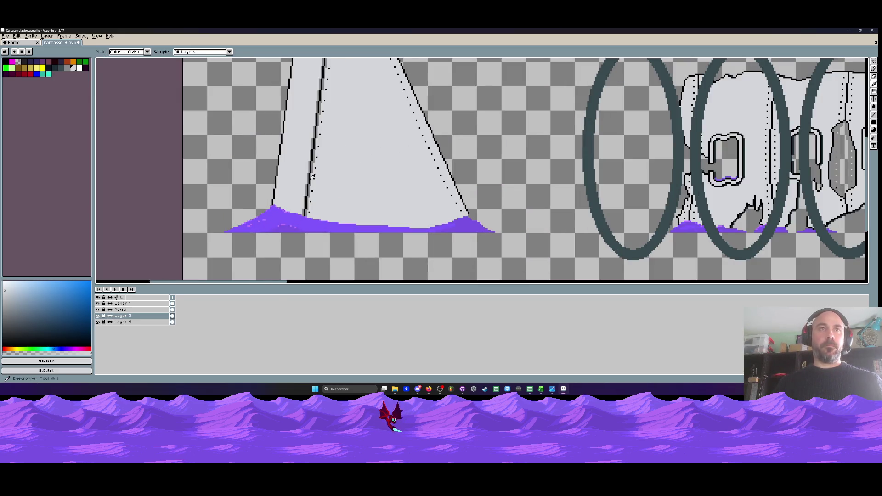
scroll(287, 208, up, 1)
scroll(287, 207, up, 1)
click(294, 217)
key(b)
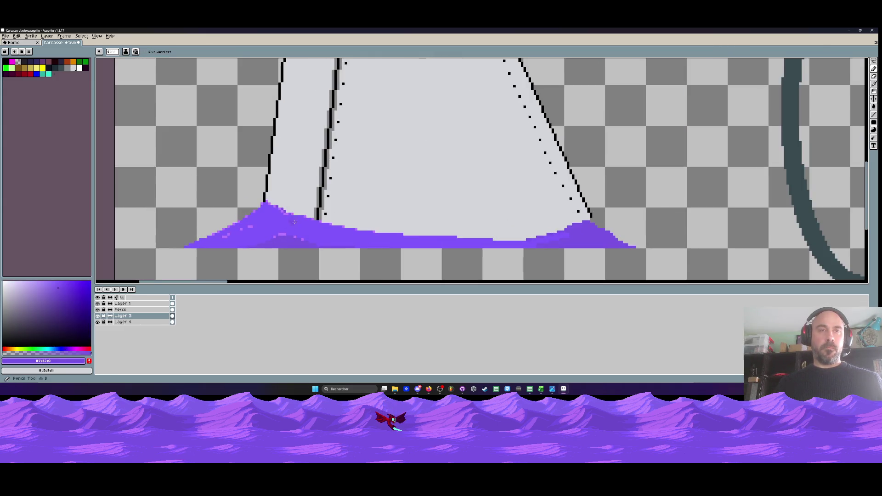
scroll(326, 223, up, 1)
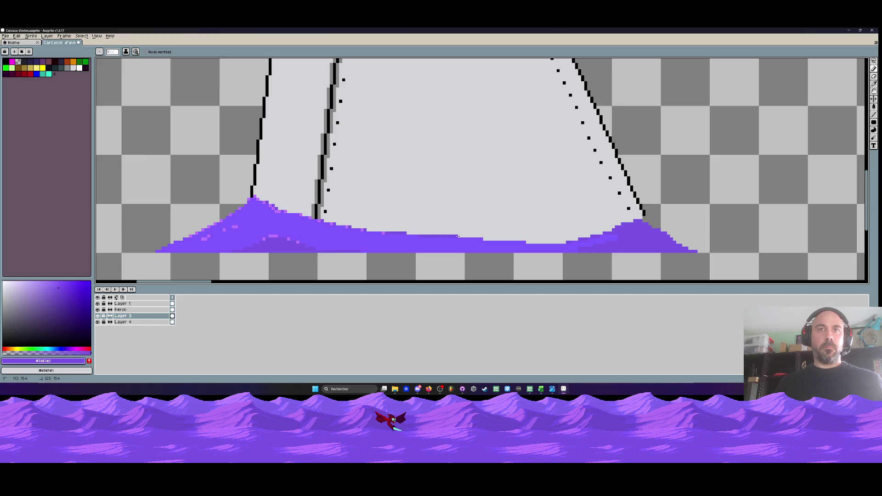
Extend the purple shading at the fin's lower right and along its bottom edge
scroll(416, 236, down, 3)
scroll(517, 239, up, 3)
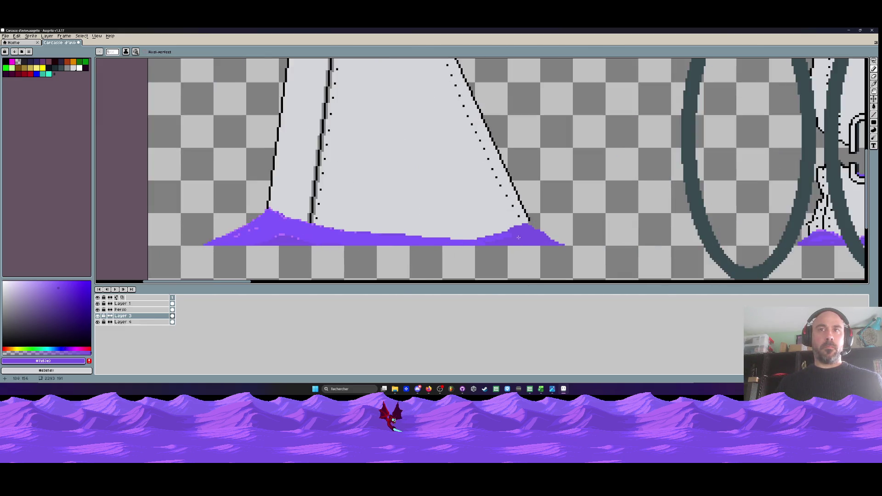
drag(542, 226, 572, 246)
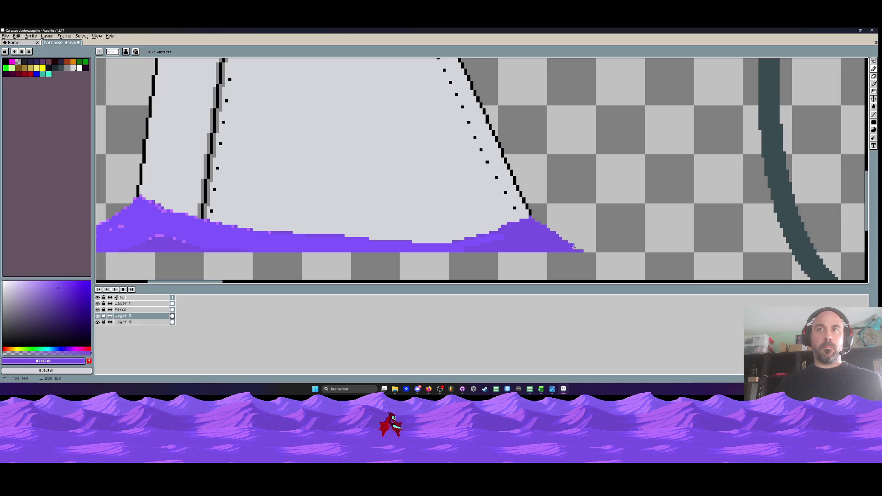
scroll(584, 248, down, 2)
scroll(528, 244, up, 2)
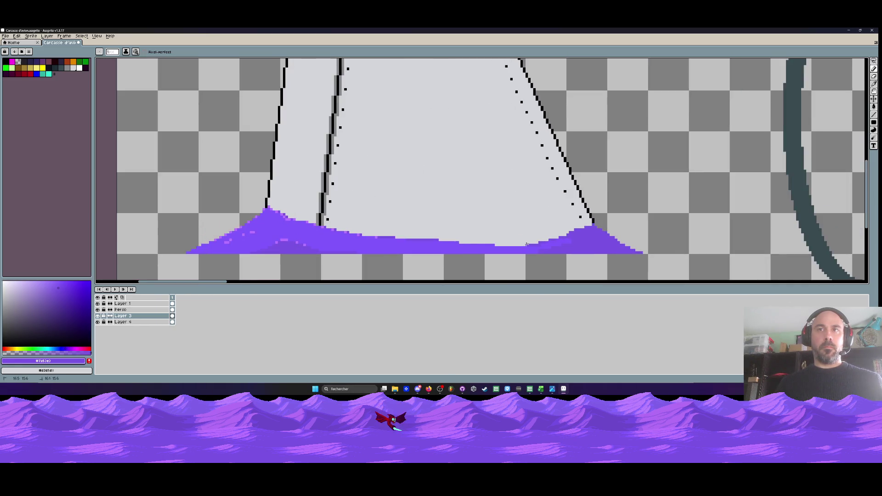
scroll(514, 242, up, 1)
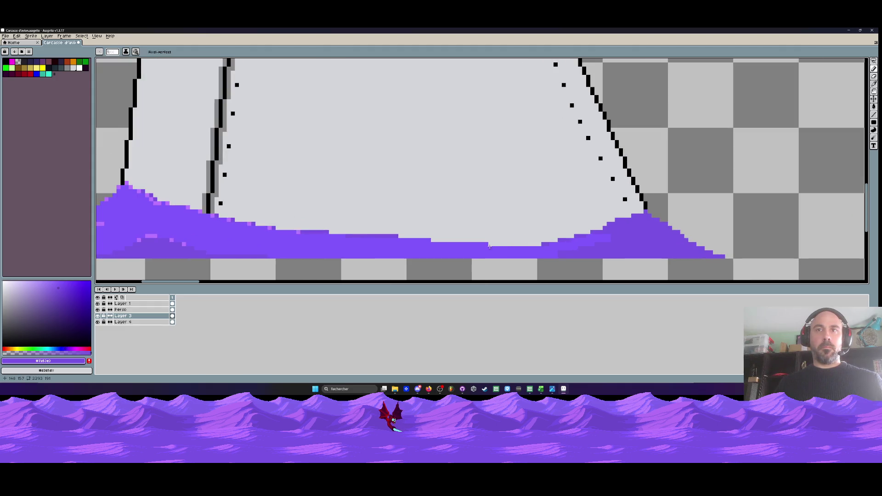
drag(517, 244, 587, 228)
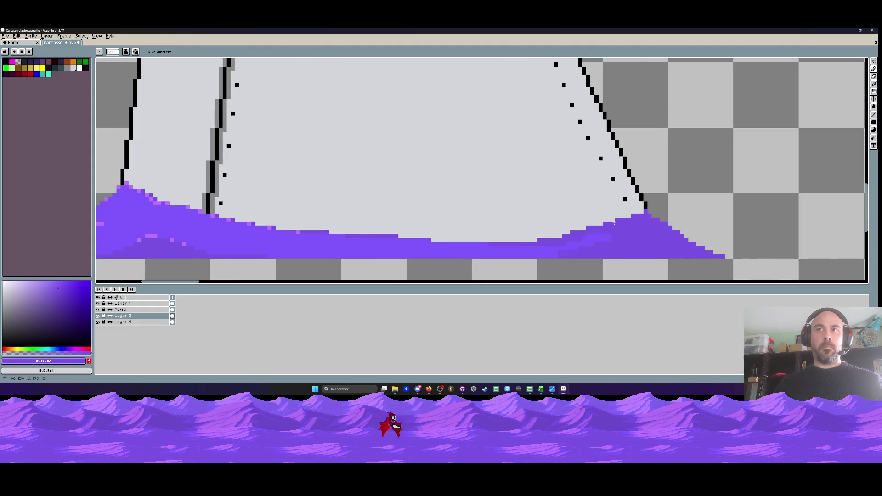
scroll(614, 222, down, 5)
scroll(459, 207, right, 3)
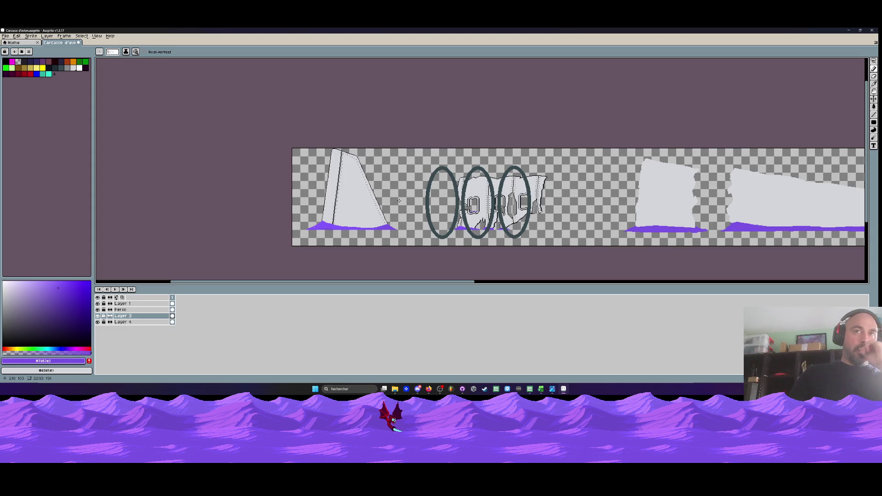
Briefly hide and reshow the fuselage layer and the other layer to check their contents
scroll(398, 201, up, 5)
scroll(328, 145, down, 3)
drag(318, 139, 71, 126)
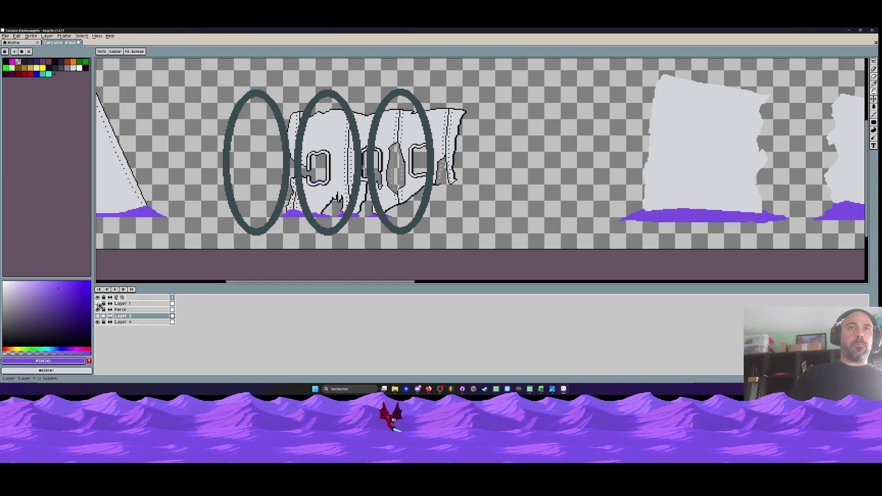
click(97, 321)
click(97, 321)
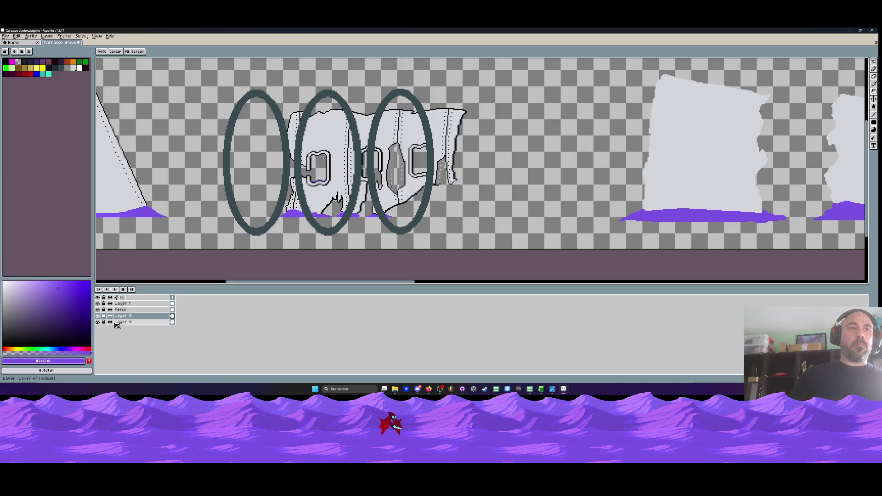
click(98, 315)
click(98, 316)
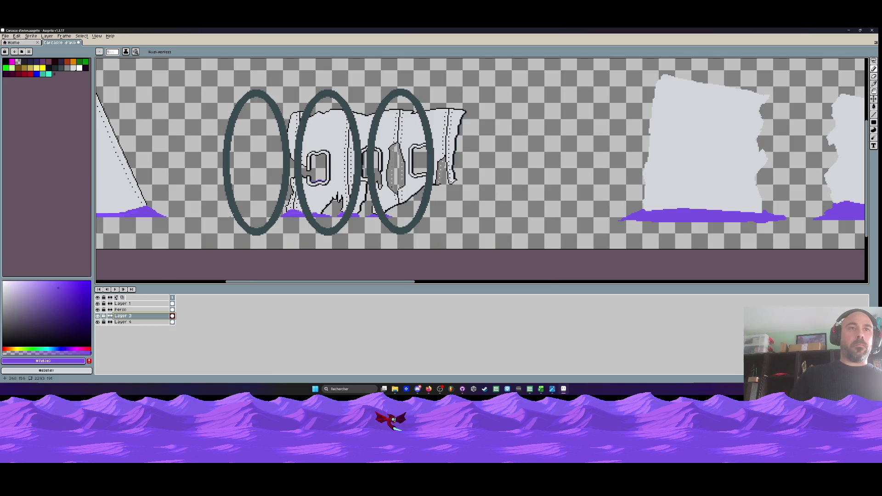
Select the three dark grey ring outlines with a rectangular marquee and delete them
scroll(231, 216, down, 2)
key(m)
drag(216, 138, 364, 233)
key(Delete)
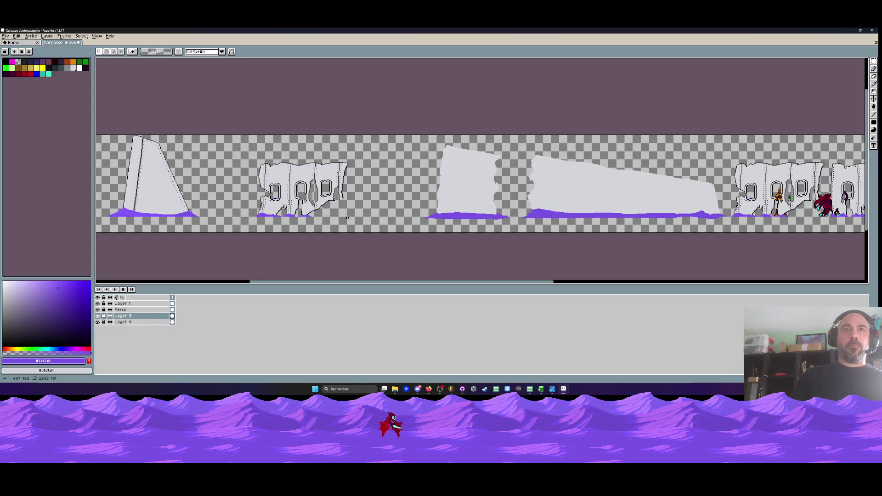
key(space)
scroll(347, 217, down, 3)
drag(281, 207, 284, 204)
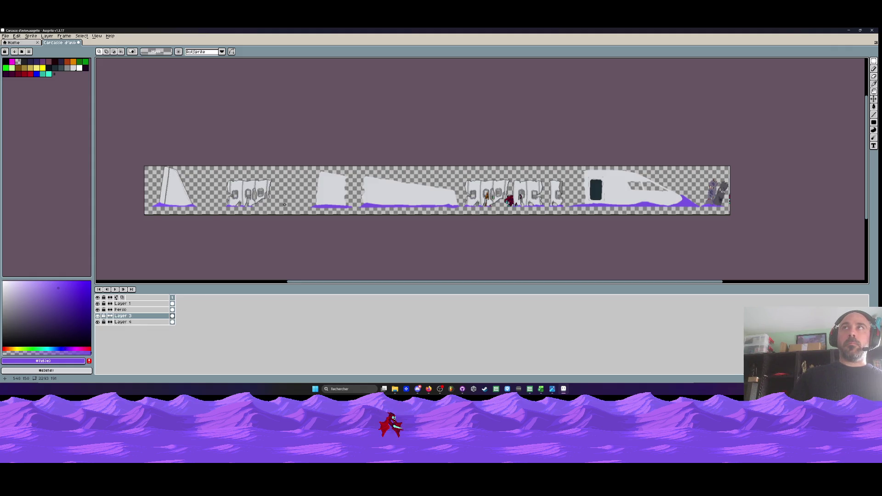
scroll(348, 199, up, 2)
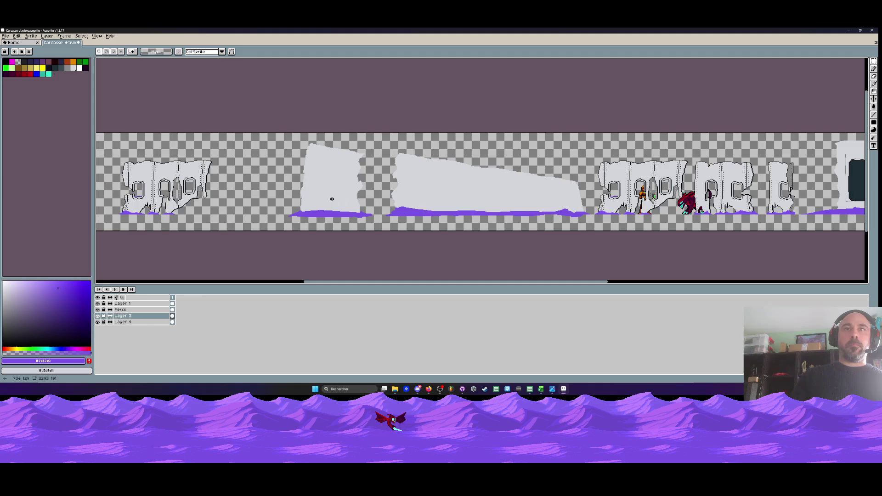
scroll(323, 161, up, 2)
scroll(327, 149, up, 1)
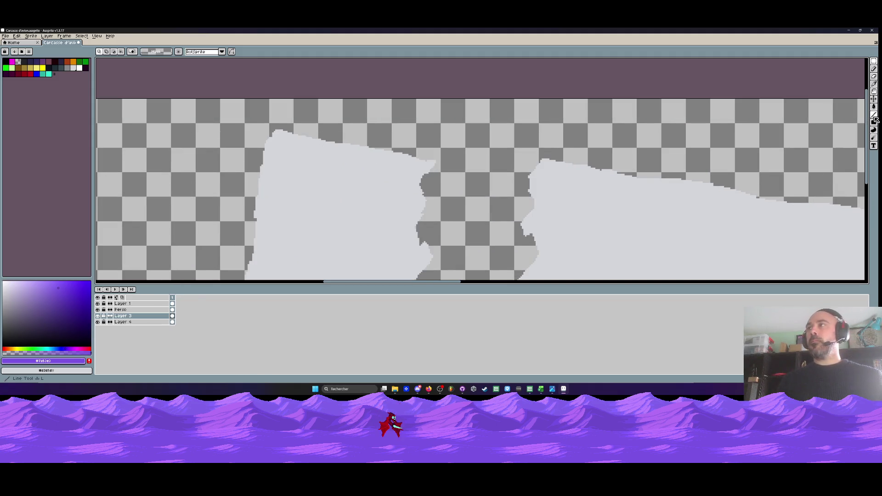
key(h)
scroll(617, 159, down, 3)
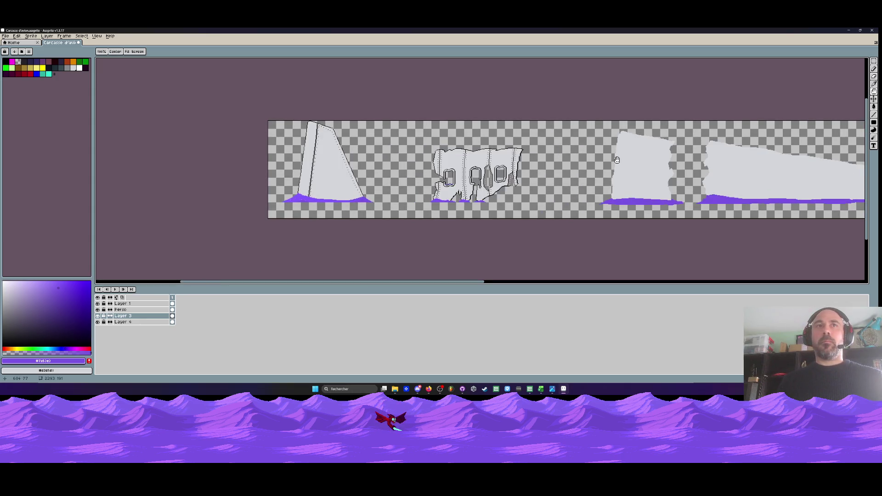
scroll(616, 159, up, 3)
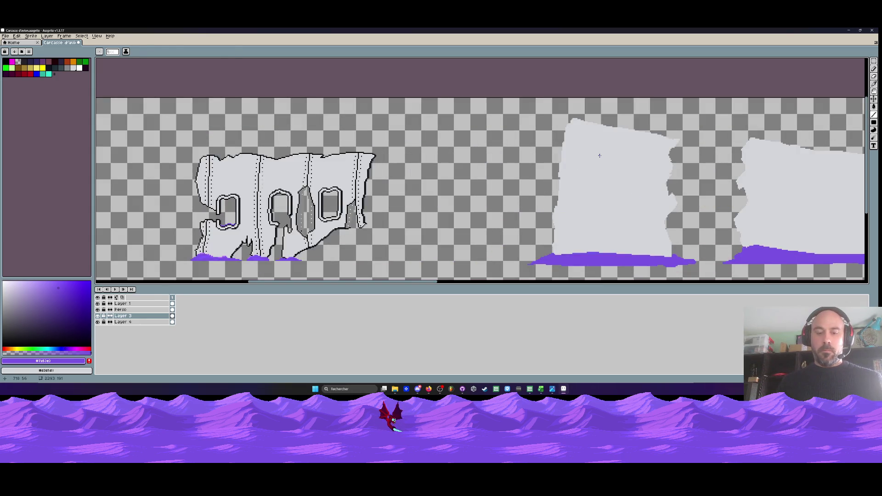
Give the selected middle fuselage piece a black outline with the Outline effect
key(m)
mouse_move(545, 113)
mouse_down()
mouse_move(686, 264)
mouse_move(683, 256)
mouse_up()
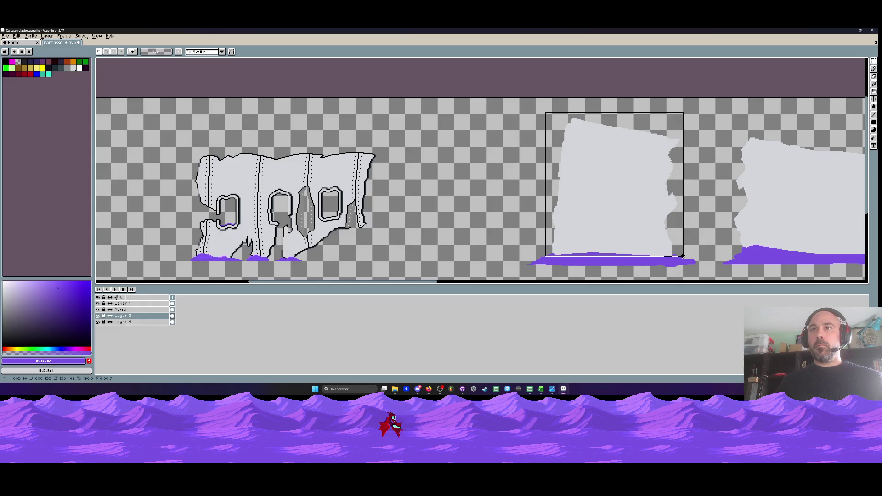
key(shift+o)
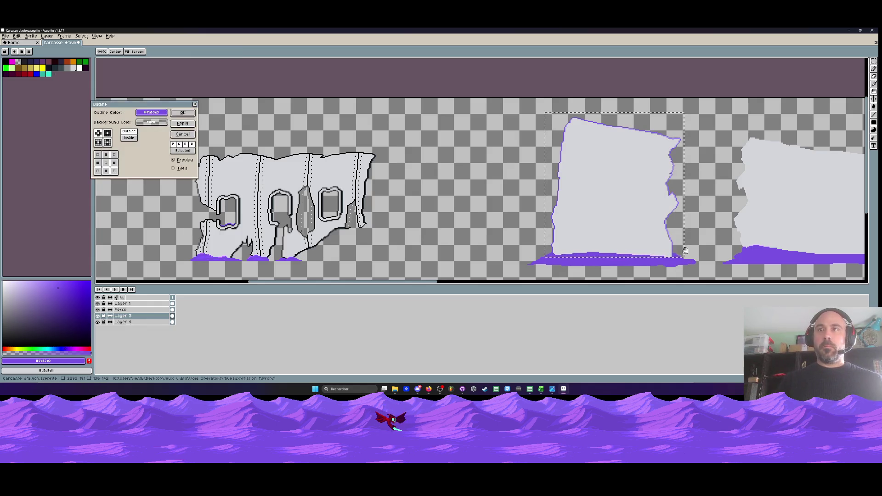
click(152, 113)
click(143, 122)
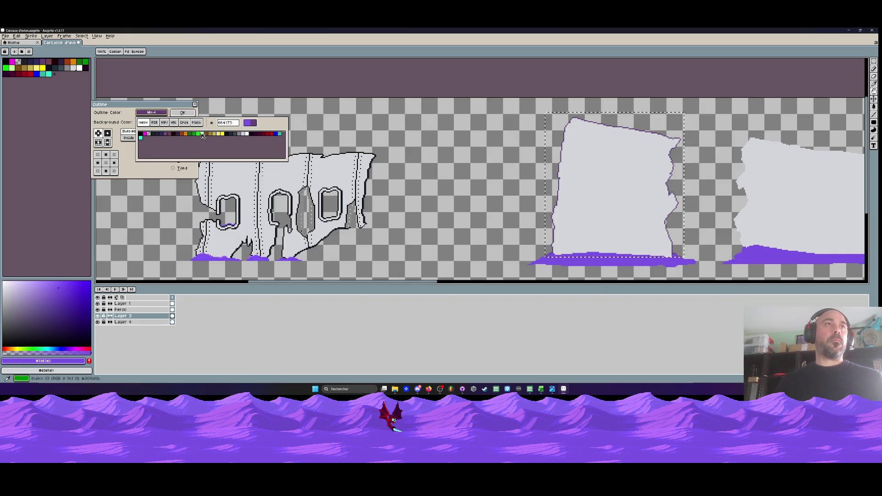
click(244, 133)
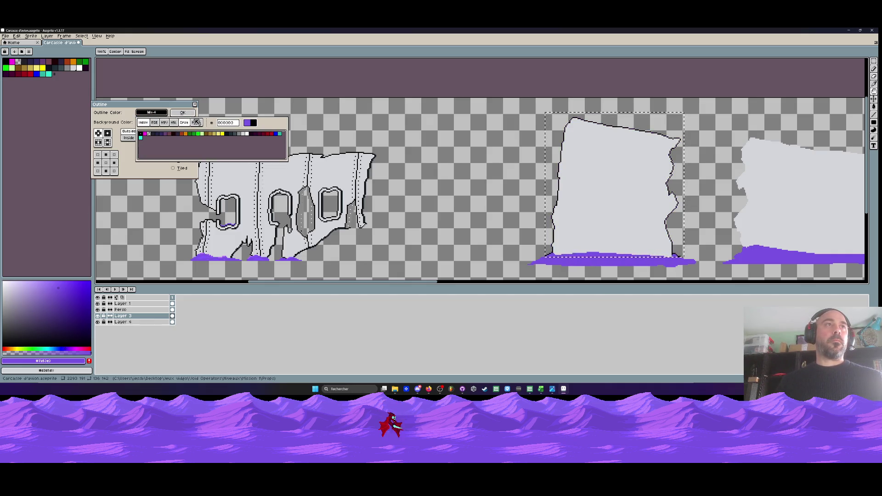
click(190, 113)
Paint over the black stair-step pixels at the piece's base in purple with the Pencil
scroll(555, 255, up, 5)
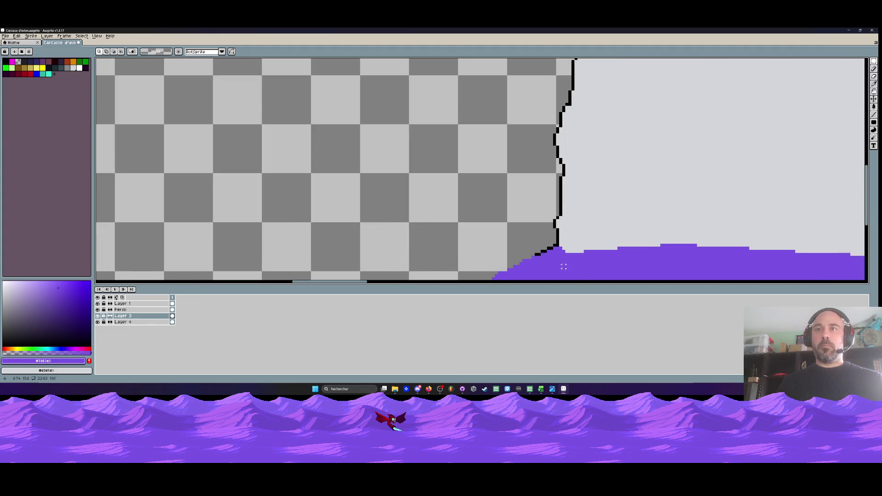
key(i)
scroll(560, 259, up, 2)
key(b)
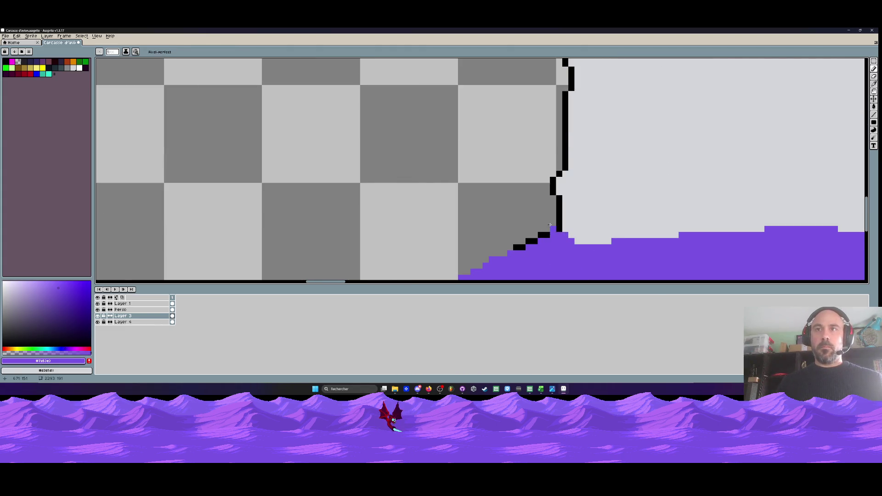
drag(537, 239, 516, 248)
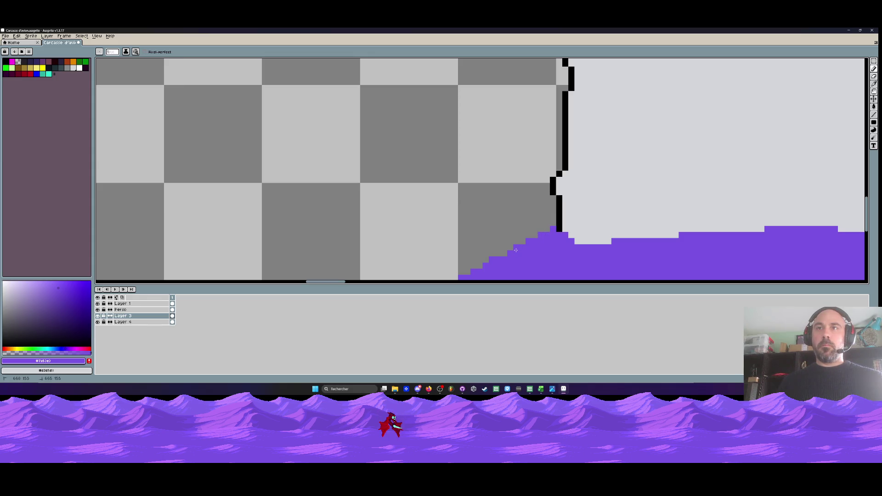
scroll(517, 248, down, 4)
scroll(642, 238, up, 2)
scroll(642, 238, up, 2)
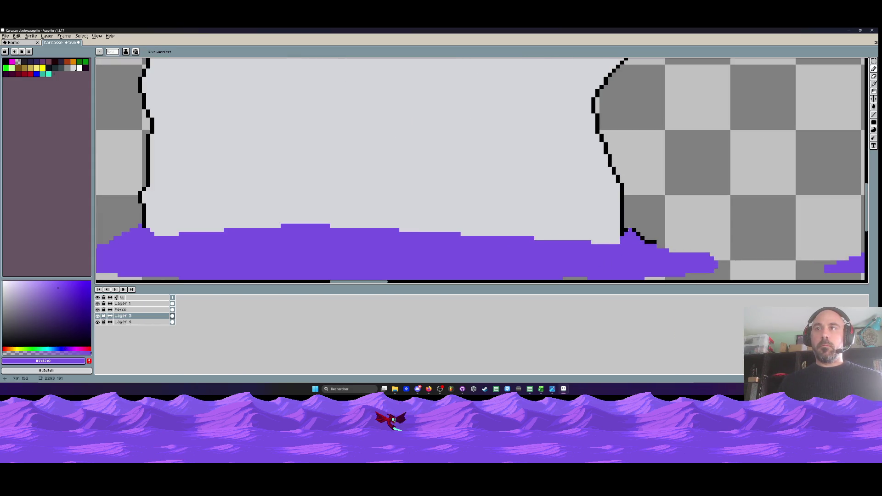
scroll(677, 255, down, 5)
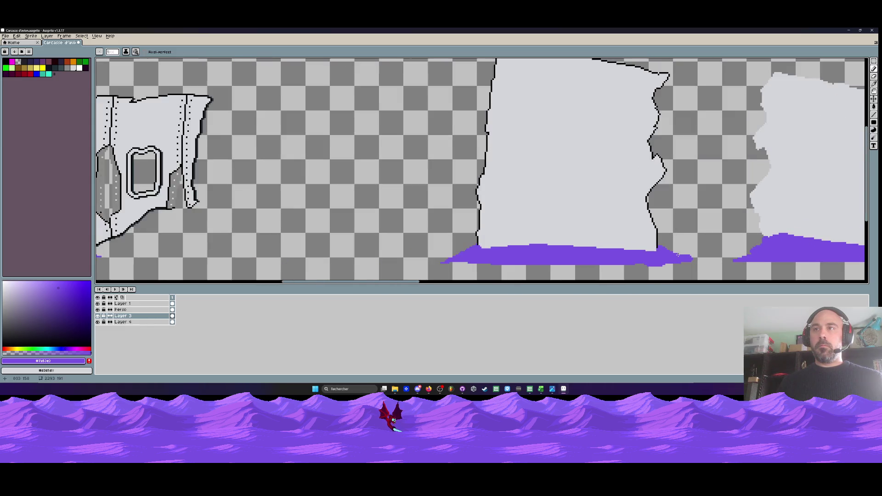
scroll(655, 248, up, 4)
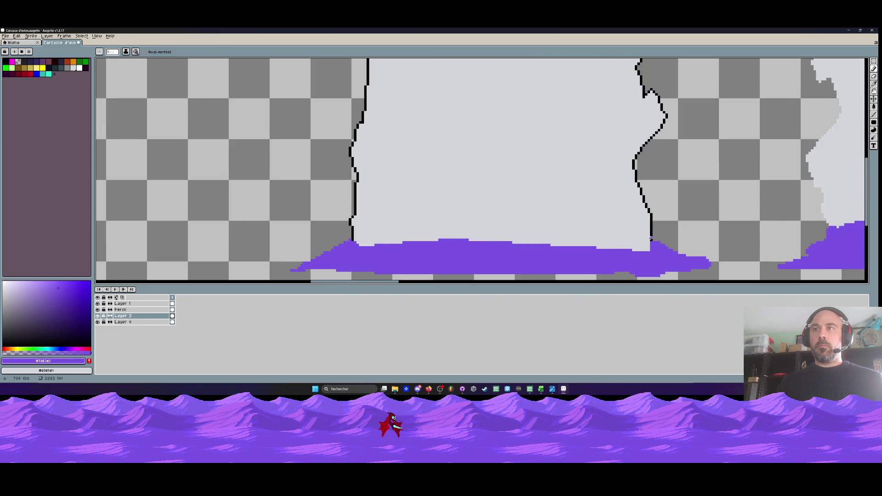
scroll(658, 248, down, 4)
scroll(637, 253, up, 4)
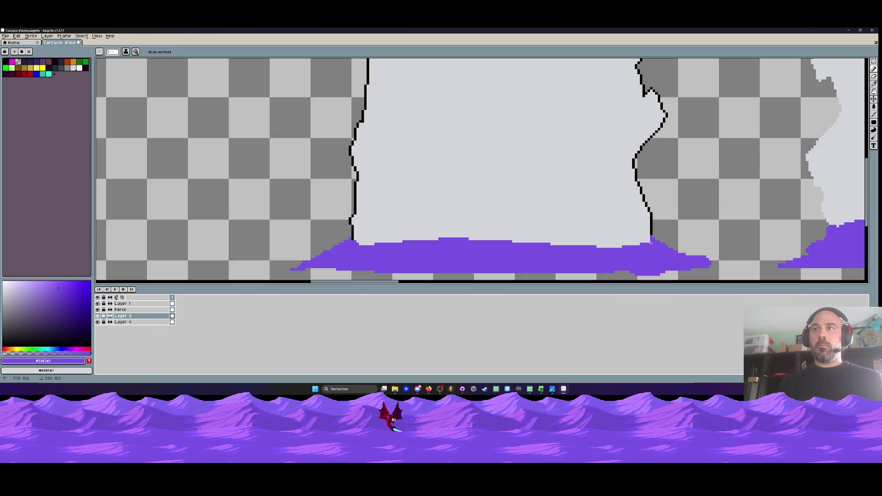
scroll(618, 255, down, 2)
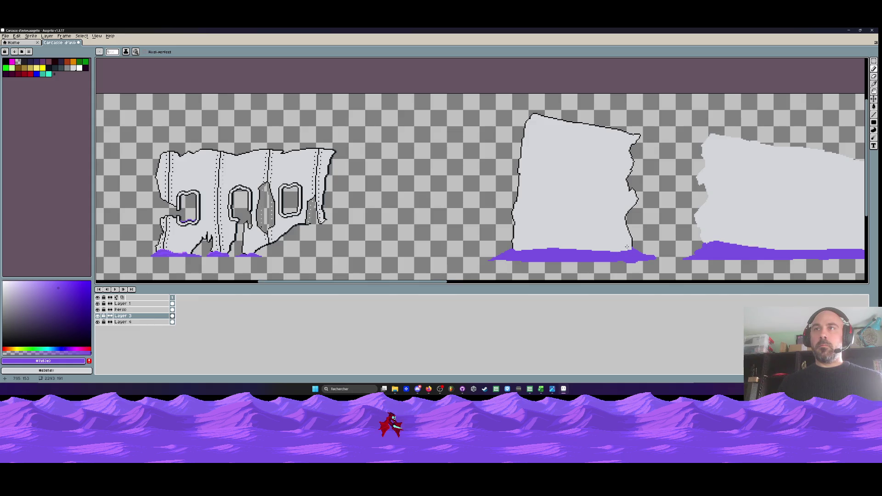
scroll(609, 166, down, 2)
scroll(625, 150, up, 4)
scroll(637, 139, down, 2)
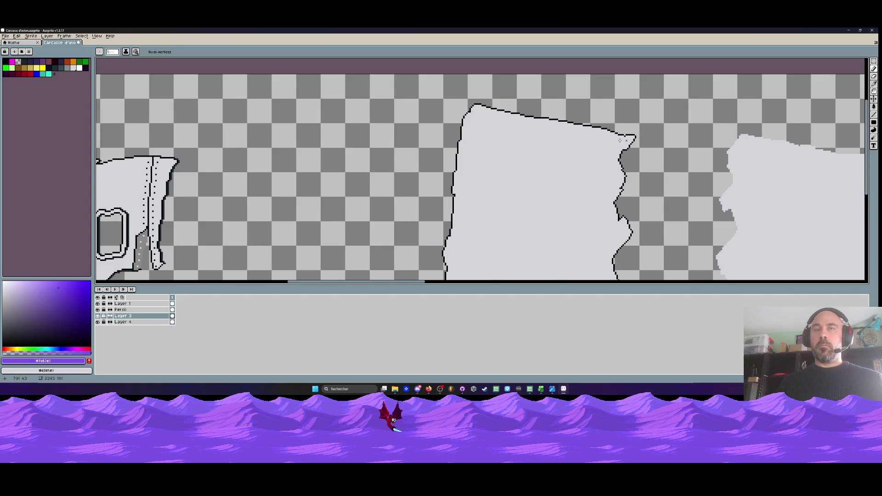
Sample the dark #202e37 outline colour and thicken the panel's diagonal torn-edge outline
scroll(629, 140, down, 2)
key(alt)
scroll(325, 156, up, 4)
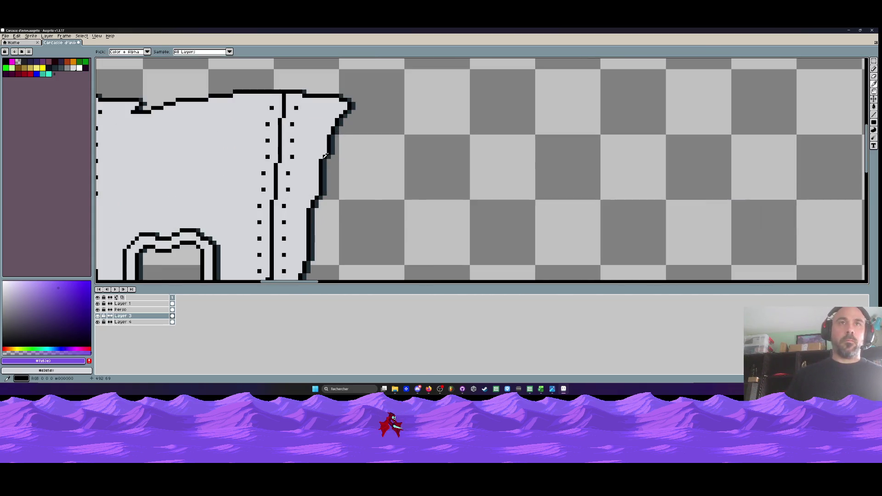
click(325, 157)
scroll(325, 156, down, 2)
scroll(349, 147, up, 2)
drag(705, 126, 430, 126)
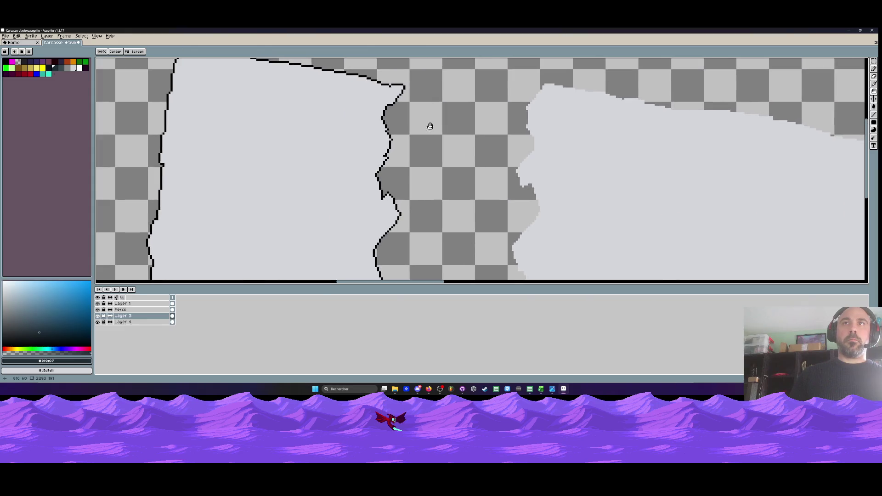
scroll(430, 126, down, 2)
scroll(362, 167, up, 6)
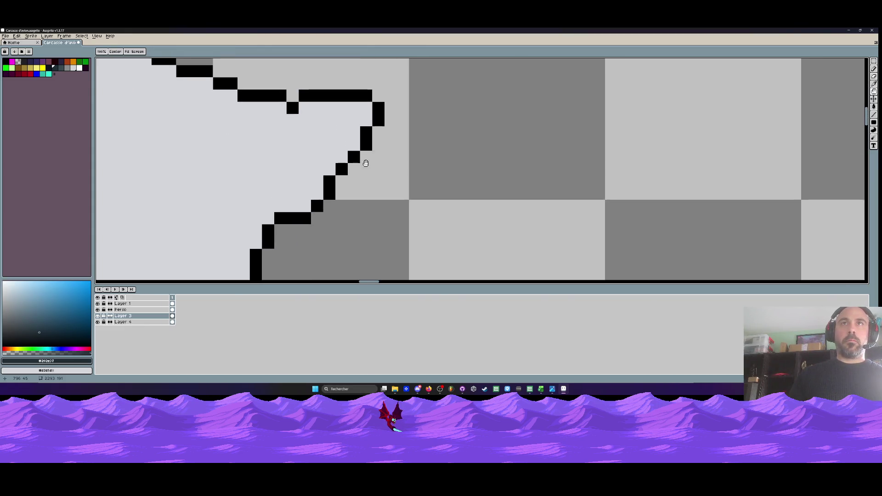
mouse_move(378, 144)
mouse_down()
mouse_move(390, 110)
mouse_move(316, 217)
mouse_move(339, 172)
mouse_move(294, 202)
mouse_move(290, 239)
mouse_move(282, 205)
mouse_move(291, 241)
mouse_up()
Add dark pixels along the lower and upper stretches of the torn edge
scroll(291, 241, down, 2)
scroll(310, 178, down, 1)
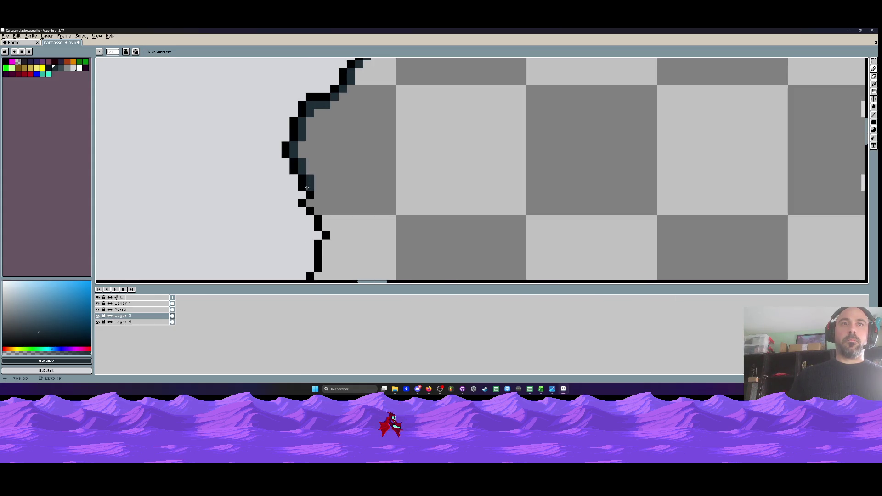
drag(316, 208, 324, 222)
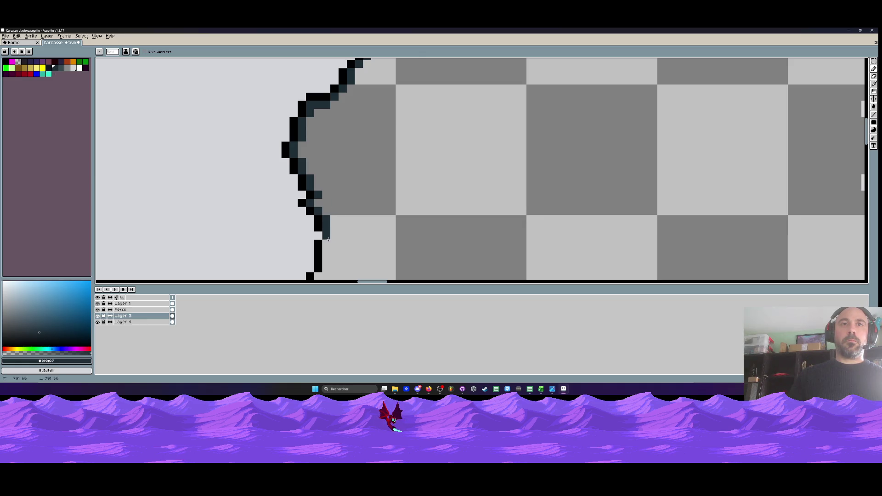
drag(334, 235, 326, 242)
scroll(326, 242, down, 2)
scroll(335, 140, up, 1)
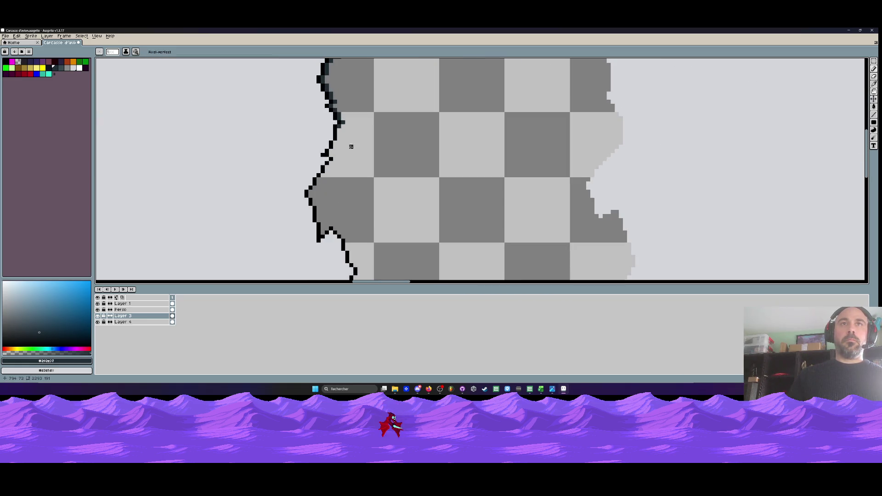
scroll(334, 140, up, 1)
drag(335, 120, 327, 148)
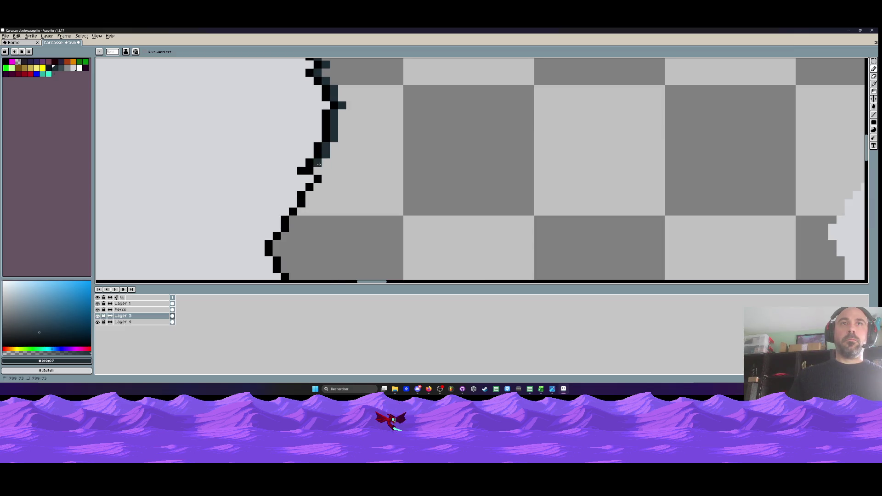
drag(323, 180, 320, 189)
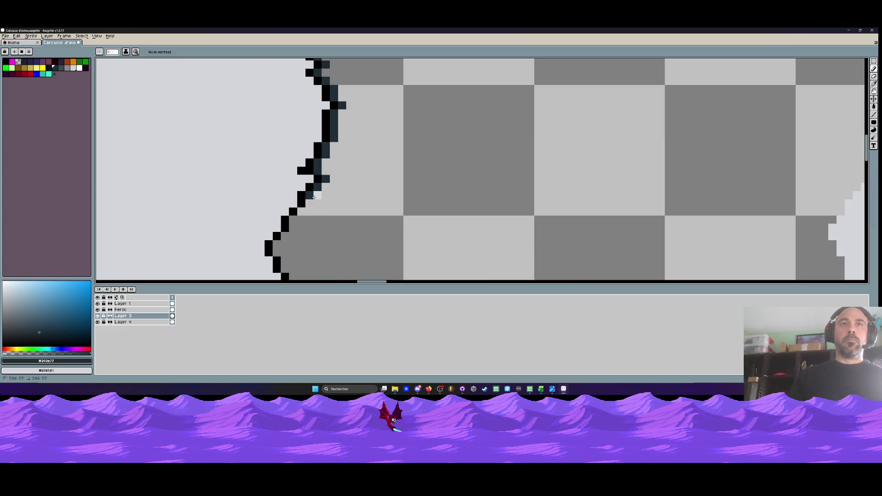
Make the secondary colour transparent and darken the light pixels beside the torn-edge outline
right_click(17, 61)
click(334, 195)
mouse_move(316, 195)
mouse_down()
mouse_move(291, 227)
mouse_move(293, 262)
mouse_up()
scroll(278, 244, down, 2)
scroll(293, 262, down, 2)
mouse_move(306, 216)
mouse_down()
mouse_move(307, 230)
mouse_move(348, 238)
mouse_move(357, 261)
mouse_move(344, 200)
mouse_move(368, 248)
mouse_move(373, 200)
mouse_up()
click(338, 222)
click(323, 214)
click(363, 218)
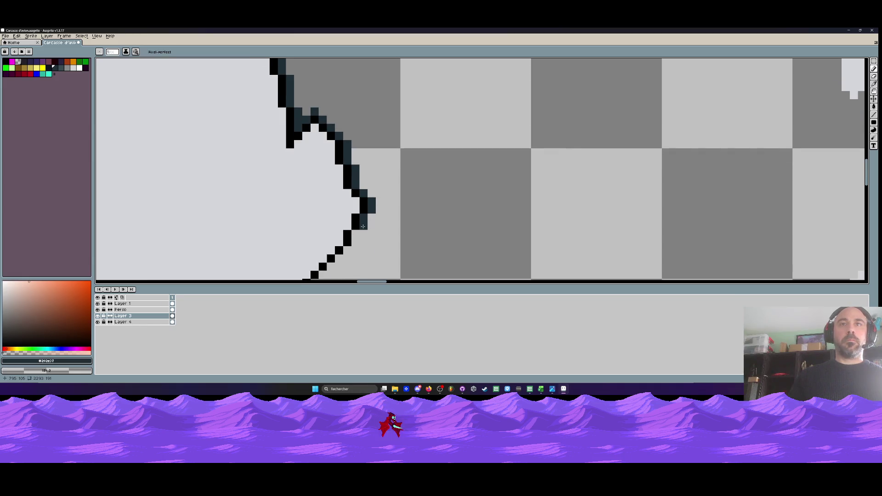
click(348, 226)
Thicken the diagonal outline and add a column of dark pixels further along the edge
scroll(349, 232, down, 3)
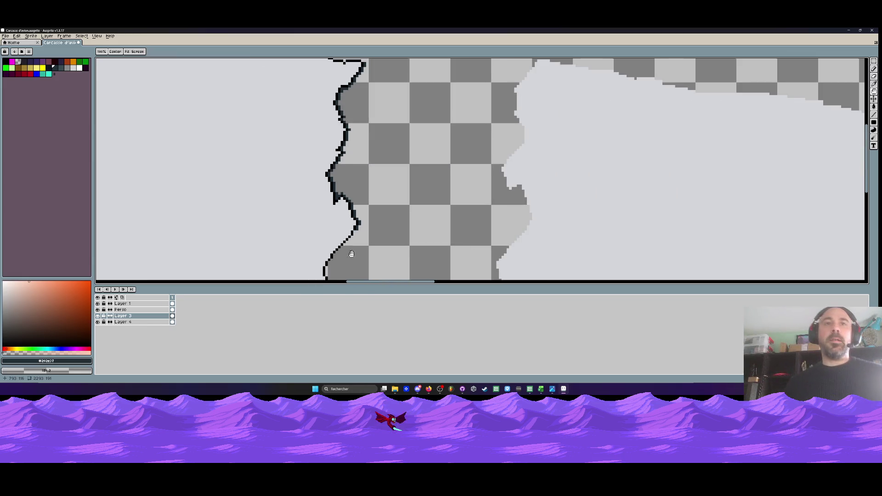
scroll(339, 147, up, 2)
drag(311, 161, 334, 142)
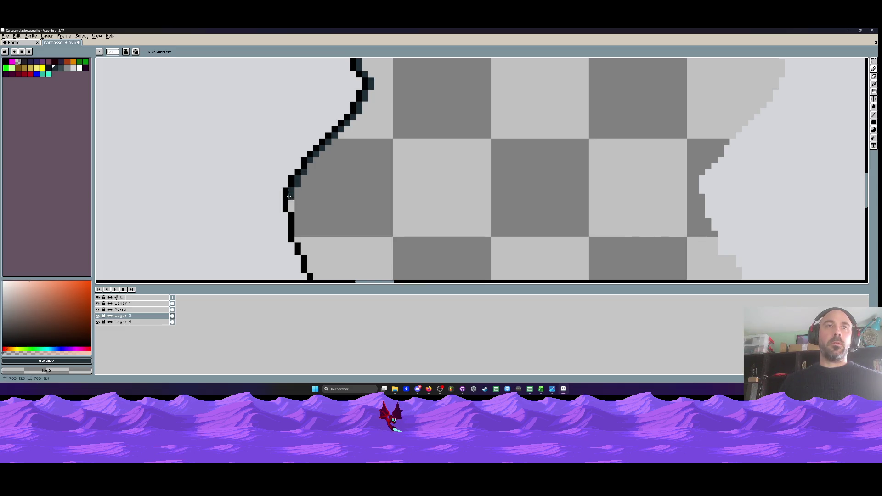
mouse_move(299, 237)
mouse_down()
mouse_move(303, 199)
mouse_move(317, 187)
mouse_up()
click(320, 214)
click(323, 223)
click(331, 235)
mouse_move(333, 234)
mouse_down()
mouse_move(335, 172)
mouse_move(340, 236)
mouse_up()
Extend the dark outline pixels further down the torn edge and start saving the sprite
scroll(285, 234, down, 1)
drag(285, 234, 285, 267)
scroll(297, 205, down, 4)
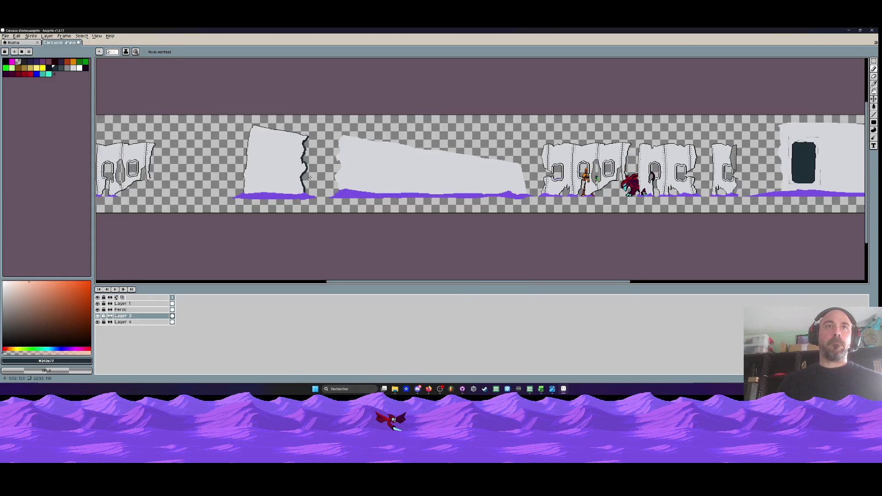
scroll(305, 167, up, 3)
scroll(308, 163, down, 1)
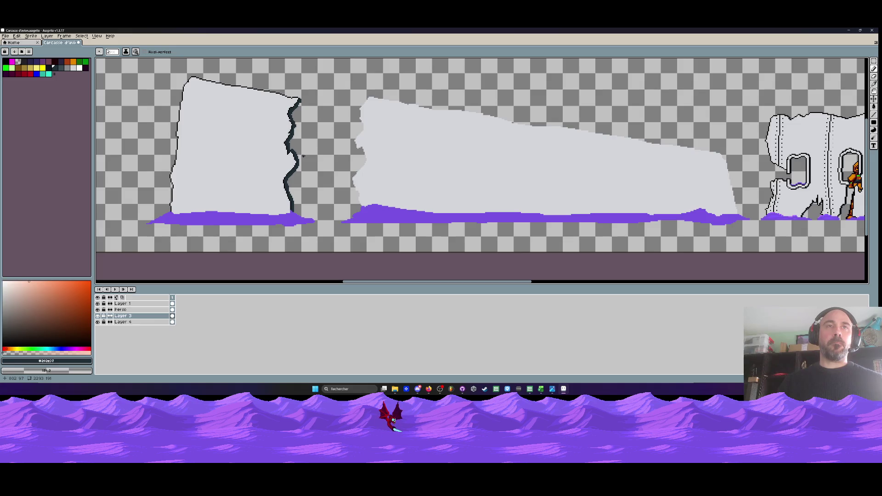
scroll(303, 156, down, 1)
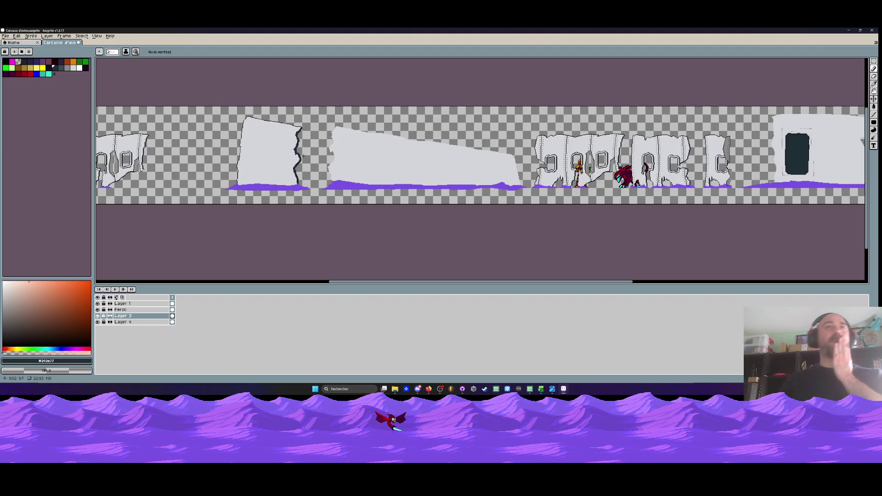
scroll(303, 156, up, 3)
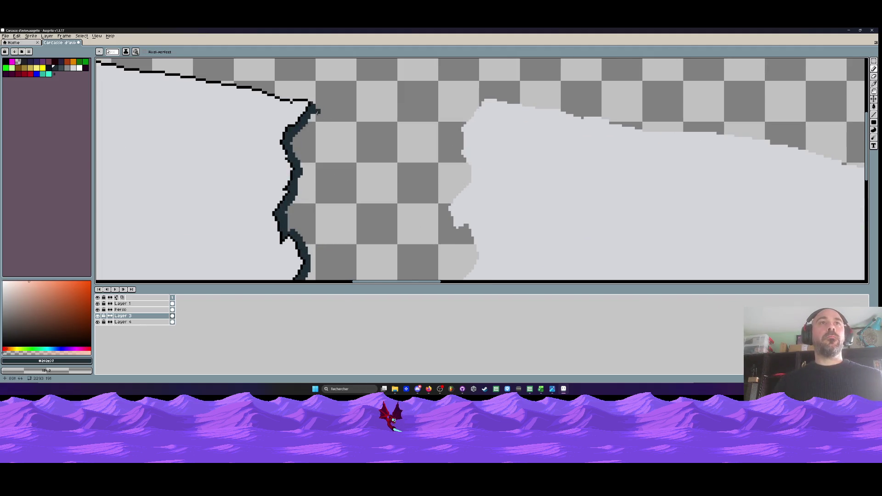
key(alt+f)
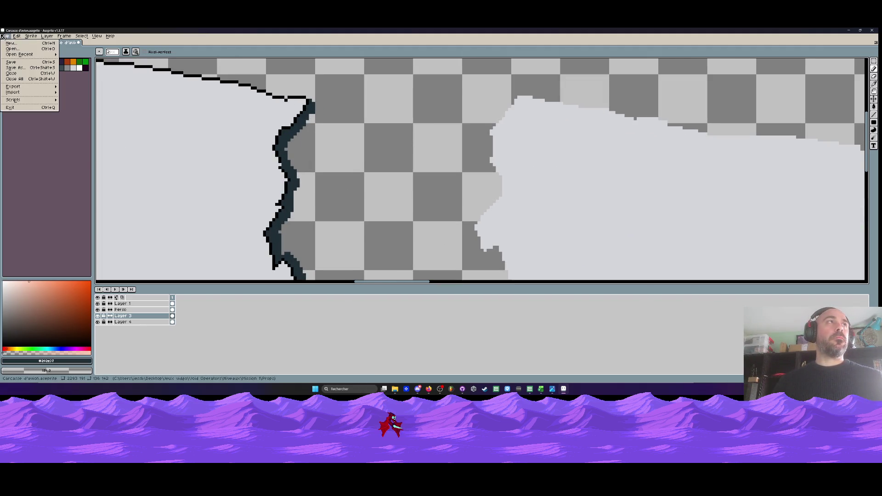
Save the sprite and widen the panel's crack into a thick dark stroke
key(s)
mouse_move(317, 110)
mouse_down()
mouse_move(291, 147)
mouse_move(301, 184)
mouse_move(284, 252)
mouse_move(294, 234)
mouse_up()
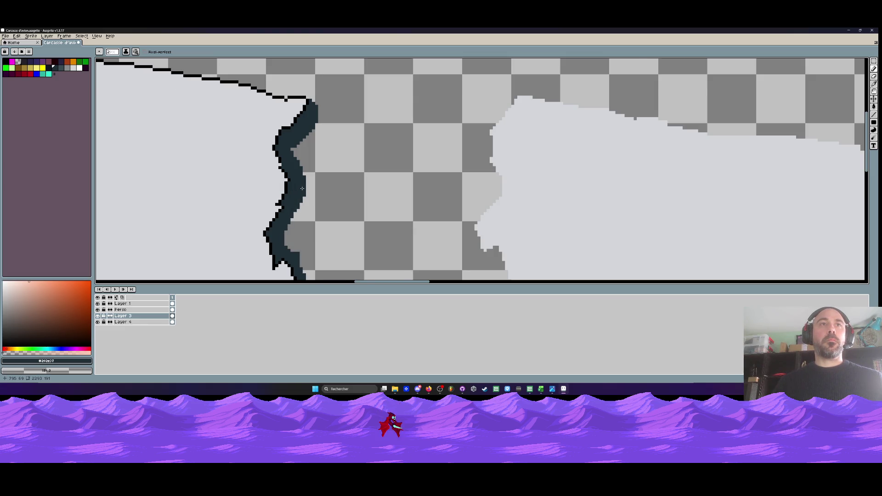
scroll(294, 235, down, 2)
drag(273, 84, 275, 91)
mouse_move(269, 128)
mouse_down()
mouse_move(281, 170)
mouse_move(261, 196)
mouse_move(271, 256)
mouse_up()
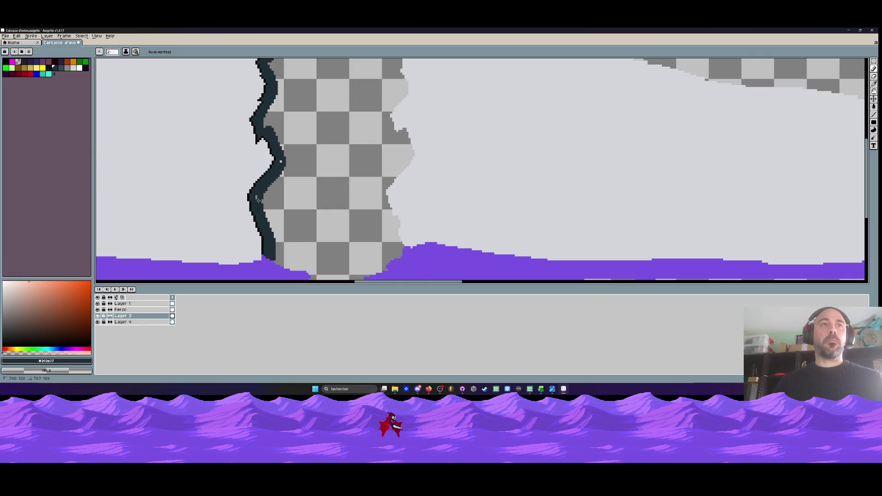
Trace a freehand lasso selection down the length of the crack
scroll(280, 170, down, 4)
scroll(287, 155, up, 1)
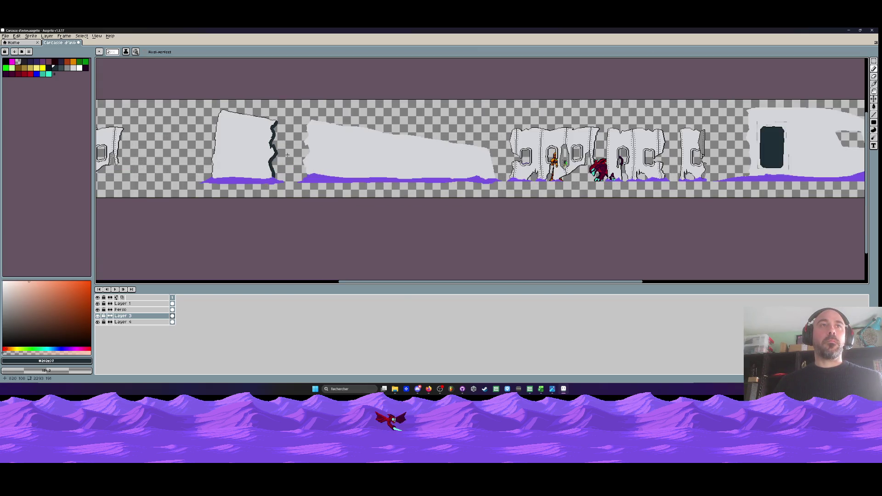
scroll(287, 155, up, 1)
scroll(275, 111, up, 2)
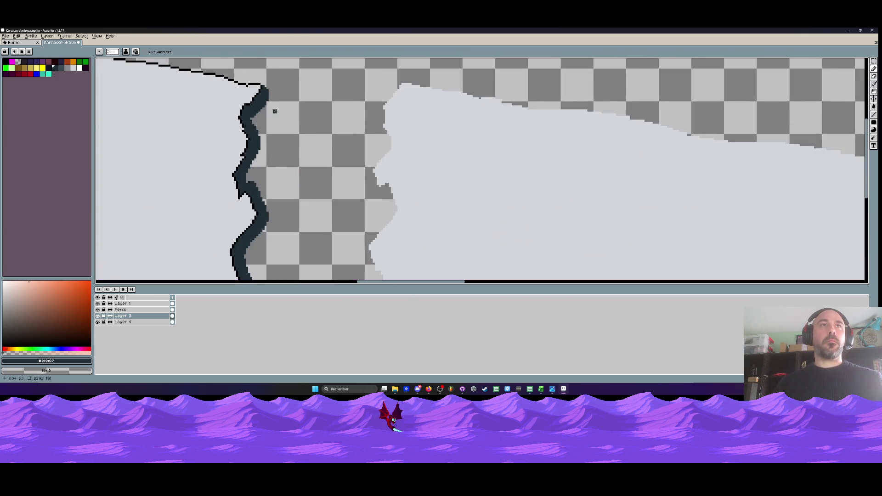
key(m)
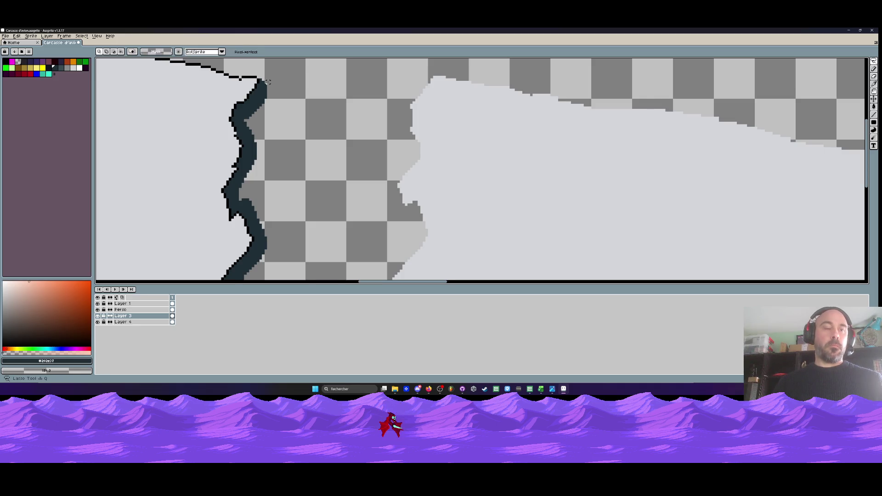
scroll(274, 91, up, 1)
mouse_move(257, 78)
mouse_down()
mouse_move(239, 118)
mouse_move(230, 199)
mouse_move(251, 243)
mouse_move(235, 280)
mouse_move(248, 176)
mouse_up()
scroll(237, 153, down, 1)
scroll(238, 230, down, 1)
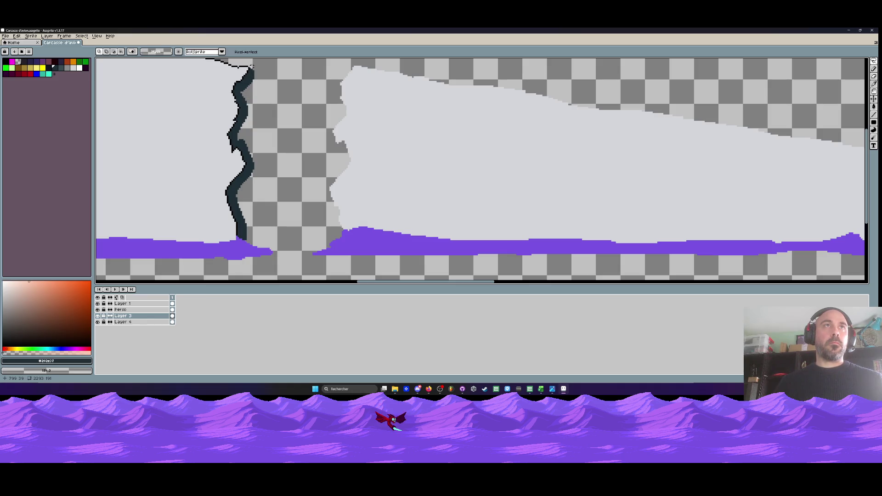
mouse_move(251, 67)
mouse_down()
mouse_move(234, 138)
mouse_move(248, 173)
mouse_move(234, 190)
mouse_move(237, 226)
mouse_move(256, 236)
mouse_move(276, 66)
mouse_move(251, 64)
mouse_up()
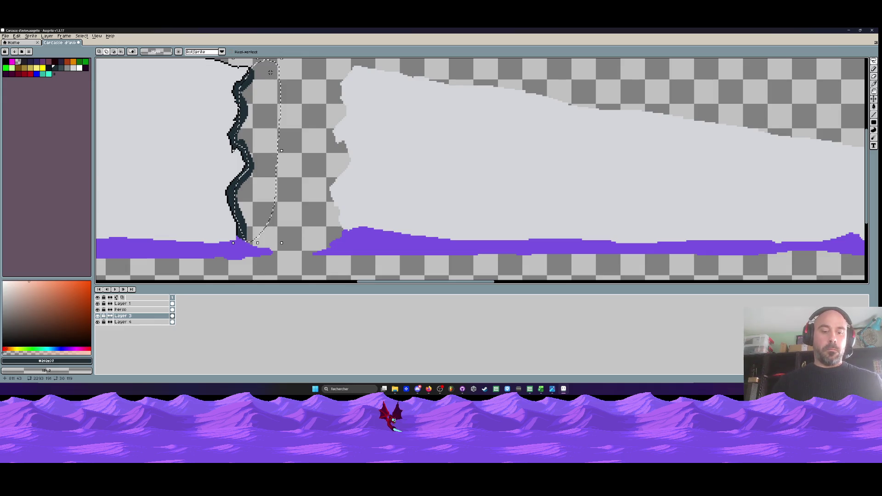
Outline the lassoed crack in dark slate #202e37, then deselect
key(shift+o)
click(152, 112)
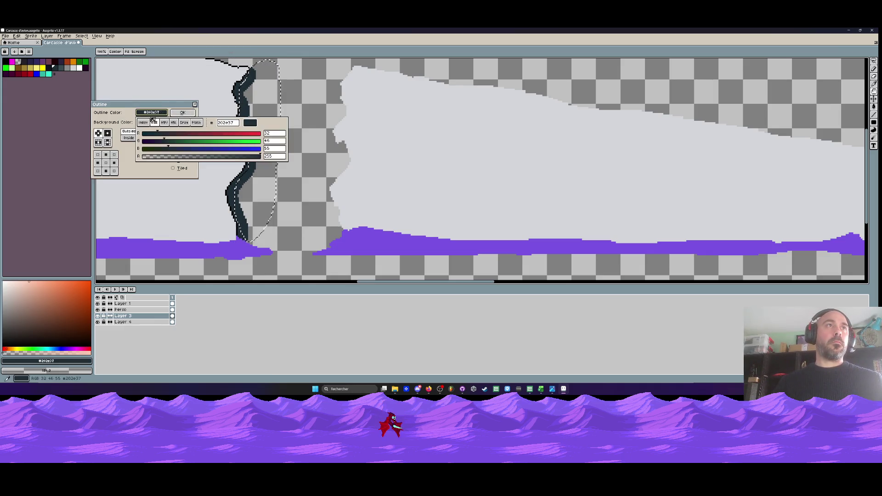
click(165, 133)
click(182, 112)
key(ctrl+d)
Sample black from the canvas and pencil black pixels along the crack's lower edge
scroll(274, 144, down, 1)
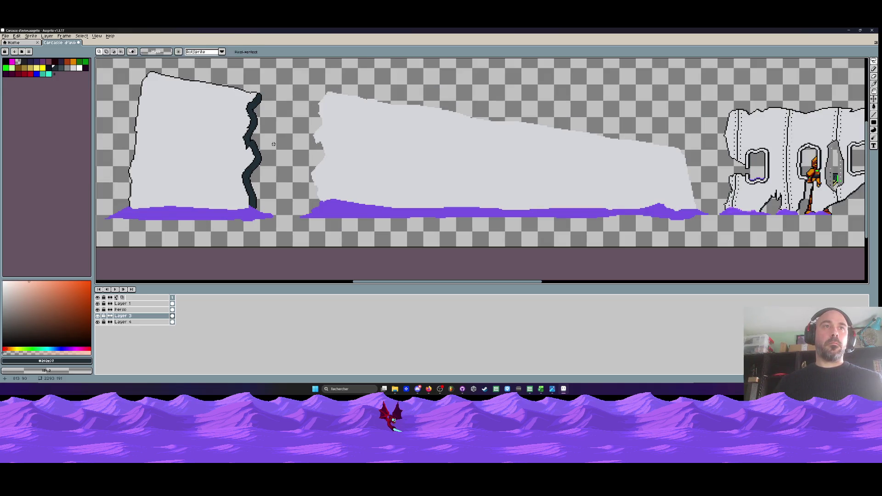
scroll(255, 213, up, 3)
scroll(251, 202, down, 1)
scroll(250, 200, up, 1)
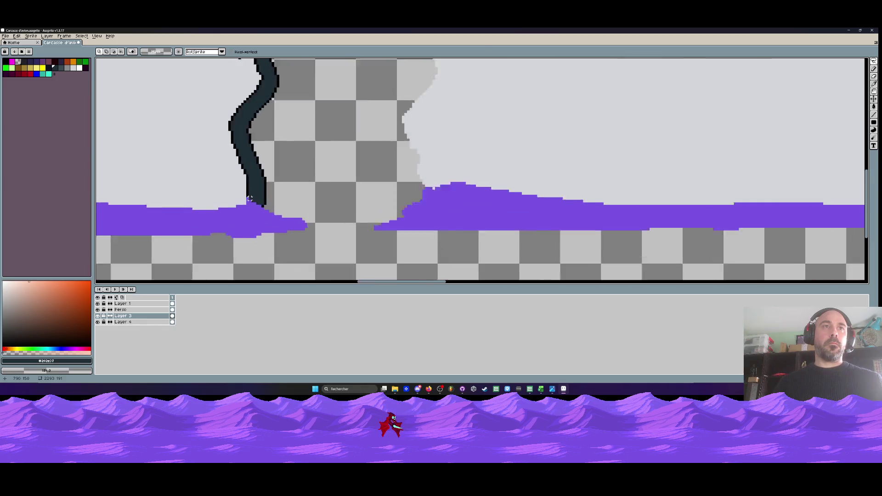
scroll(250, 198, up, 1)
key(i)
click(244, 184)
key(b)
mouse_move(251, 197)
mouse_down()
mouse_move(280, 216)
mouse_move(296, 214)
mouse_up()
Draw black pixels diagonally from the crack's top end
scroll(296, 214, down, 3)
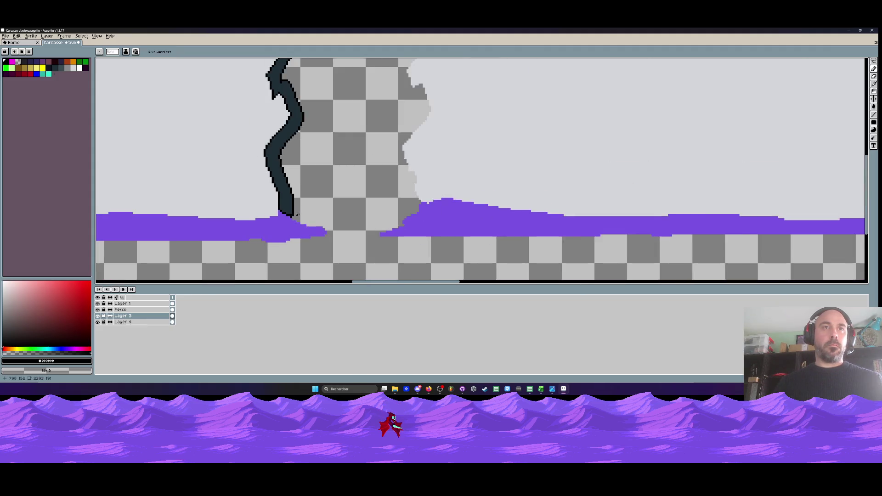
scroll(296, 214, down, 3)
scroll(306, 215, up, 5)
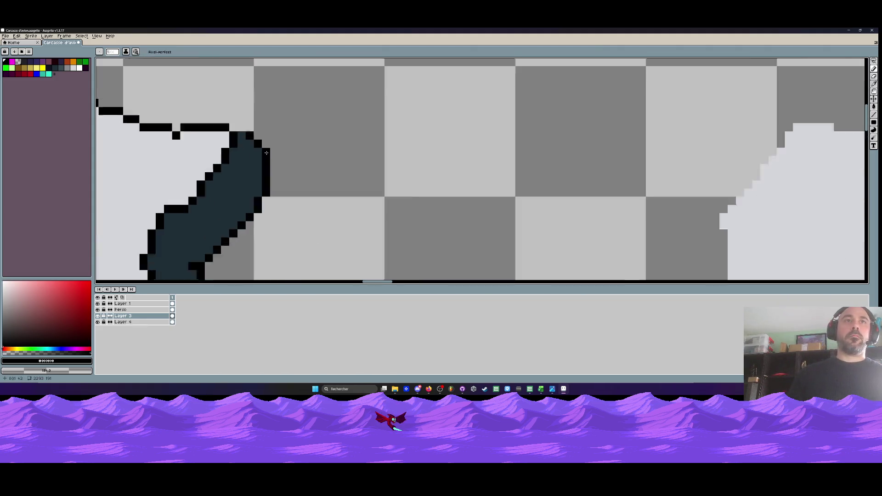
click(239, 130)
drag(239, 129, 266, 144)
Zoom out to see the cracked hull slab, long grey slab and windowed fuselage together
scroll(266, 144, down, 4)
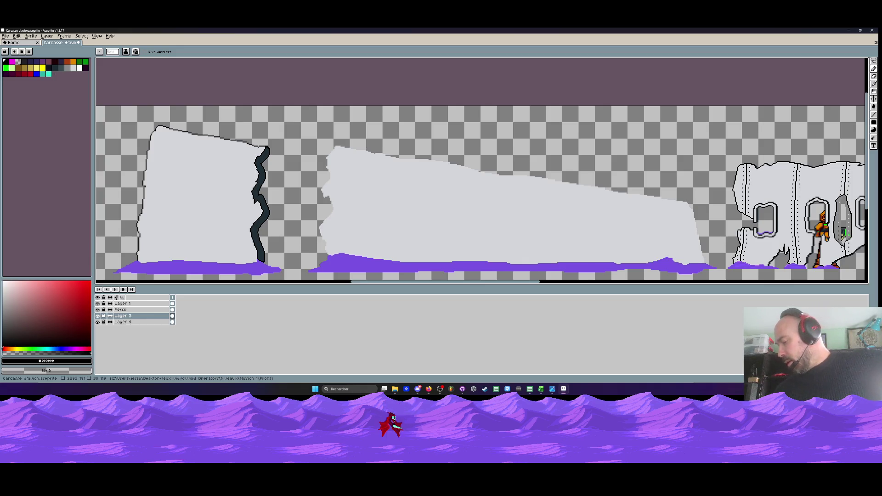
Save the wreckage sprite from the File menu
click(5, 35)
click(14, 62)
scroll(277, 151, down, 2)
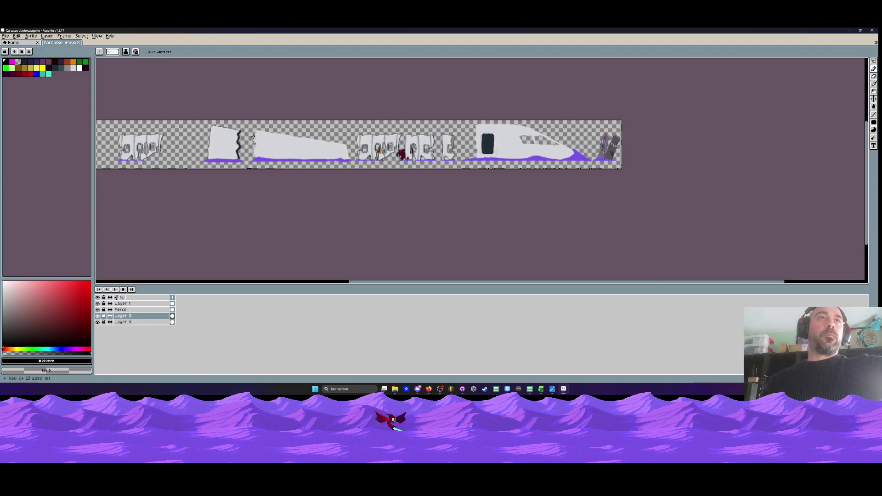
scroll(278, 151, up, 1)
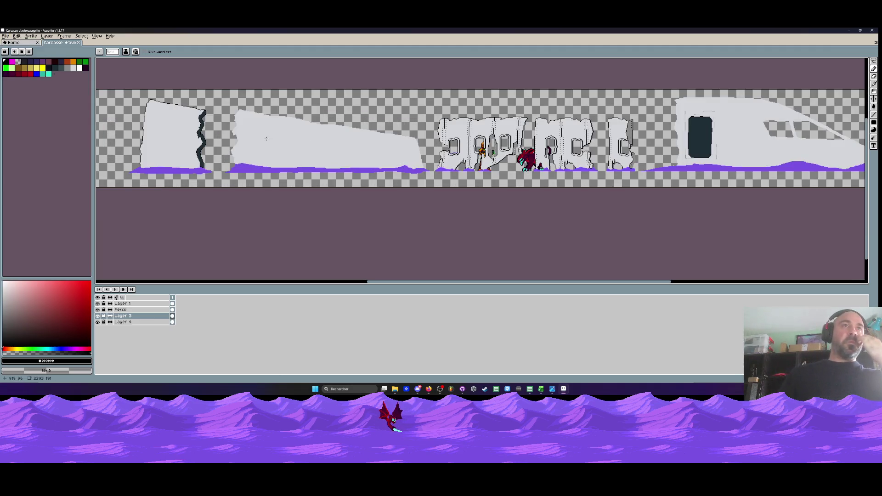
scroll(389, 174, up, 2)
scroll(390, 173, down, 1)
scroll(390, 173, up, 2)
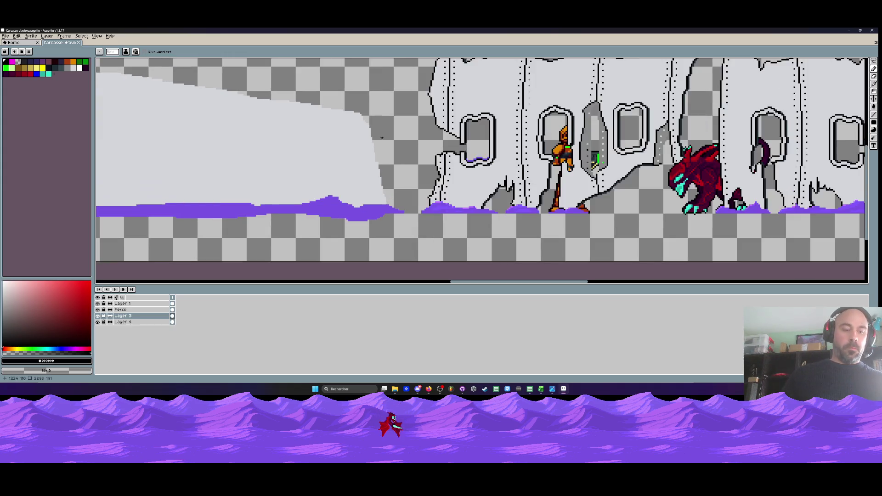
Select the long slanted hull slab, apply a black outline to it, and deselect
key(m)
scroll(383, 221, up, 1)
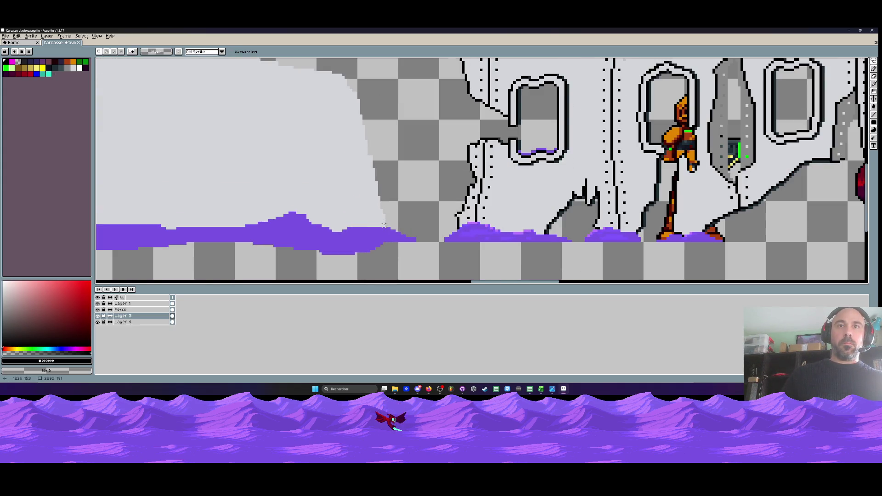
scroll(384, 225, down, 2)
scroll(294, 88, down, 2)
scroll(259, 87, up, 2)
mouse_move(259, 87)
mouse_down()
mouse_move(214, 181)
mouse_move(233, 233)
mouse_move(593, 240)
mouse_move(625, 250)
mouse_up()
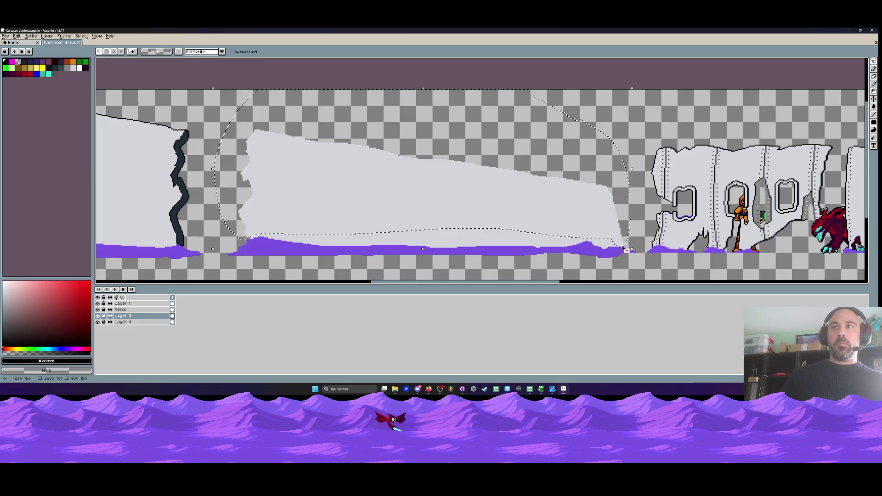
key(shift+o)
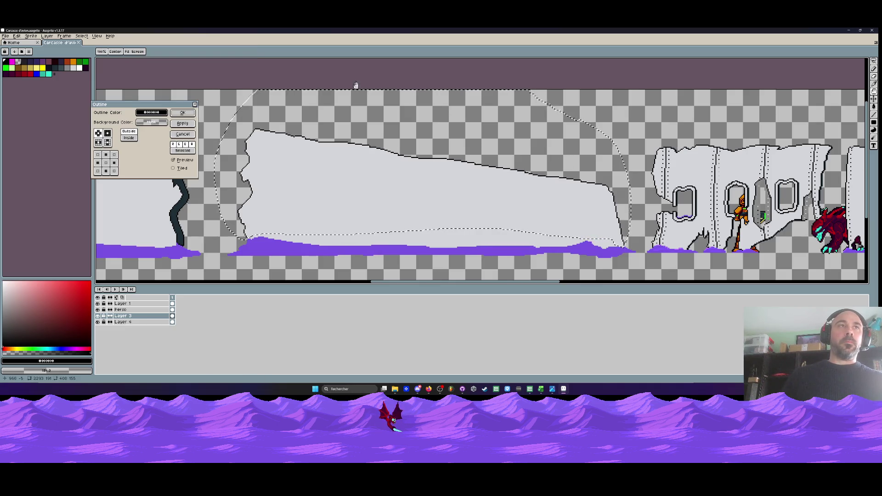
key(Return)
key(ctrl+d)
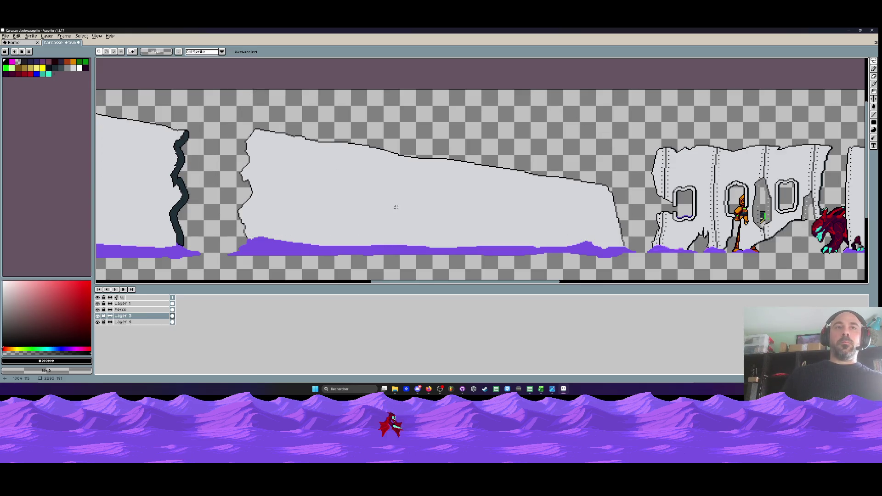
scroll(519, 224, down, 3)
scroll(468, 192, up, 4)
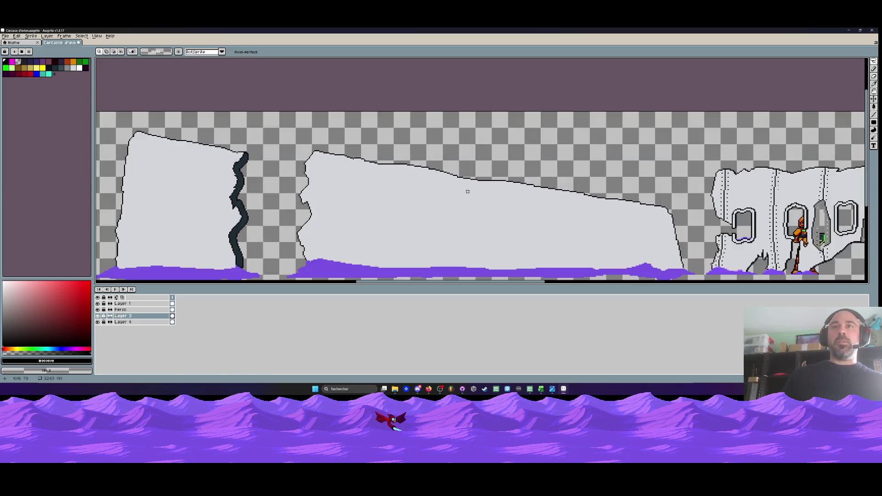
key(l)
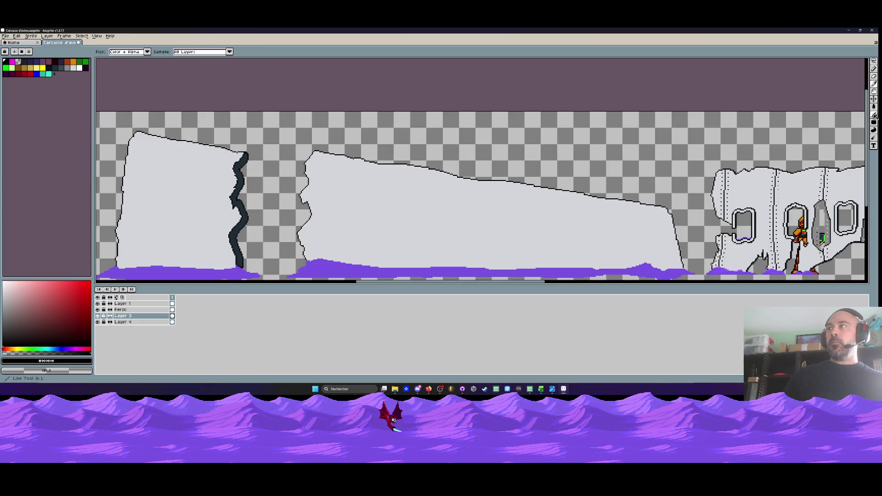
Paint hull grey over the slab's top-edge black outline with a larger brush, then select the slab
alt+click(350, 179)
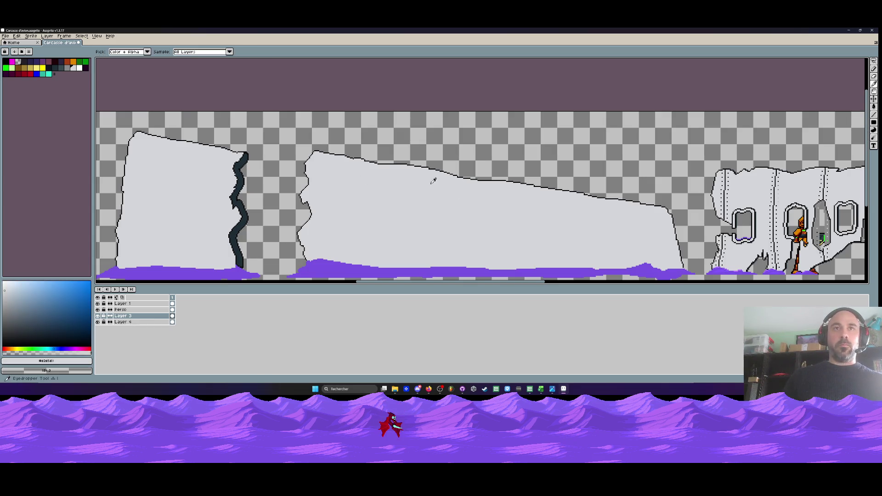
scroll(342, 146, up, 1)
key(plus)
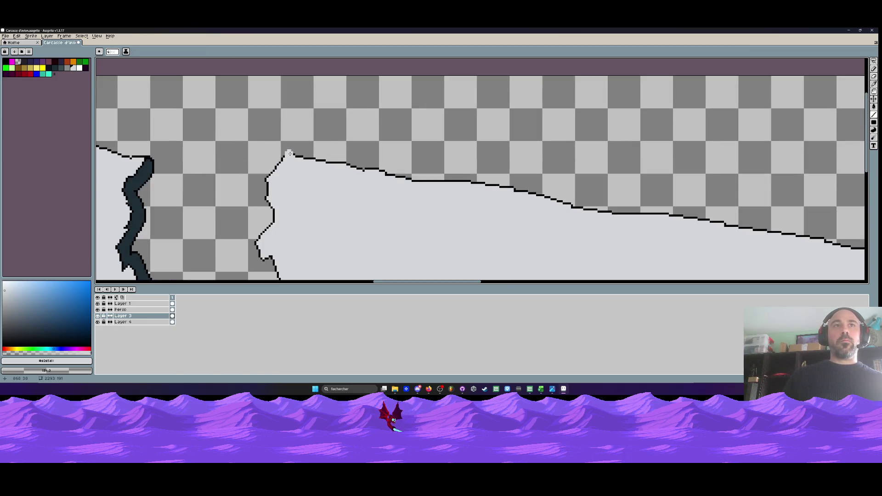
scroll(290, 152, down, 1)
mouse_move(289, 153)
mouse_down()
mouse_move(643, 213)
mouse_move(654, 270)
mouse_up()
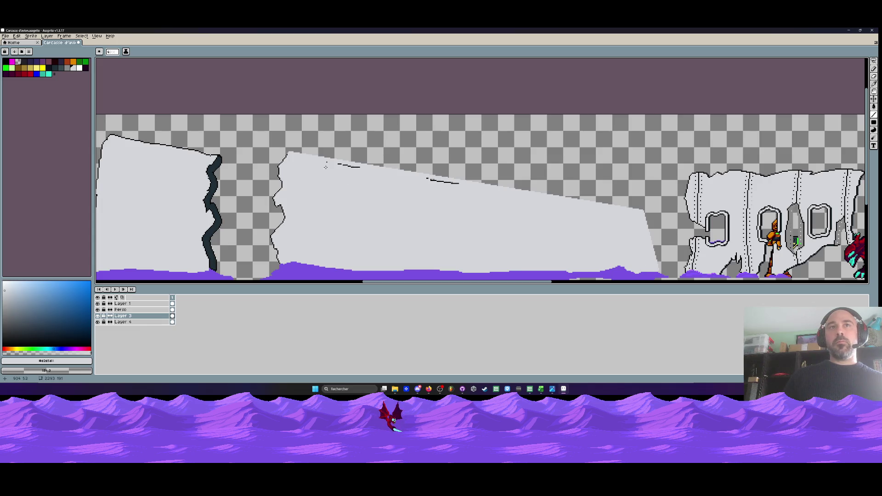
drag(427, 179, 459, 183)
scroll(443, 196, down, 4)
scroll(443, 196, up, 3)
scroll(427, 170, down, 2)
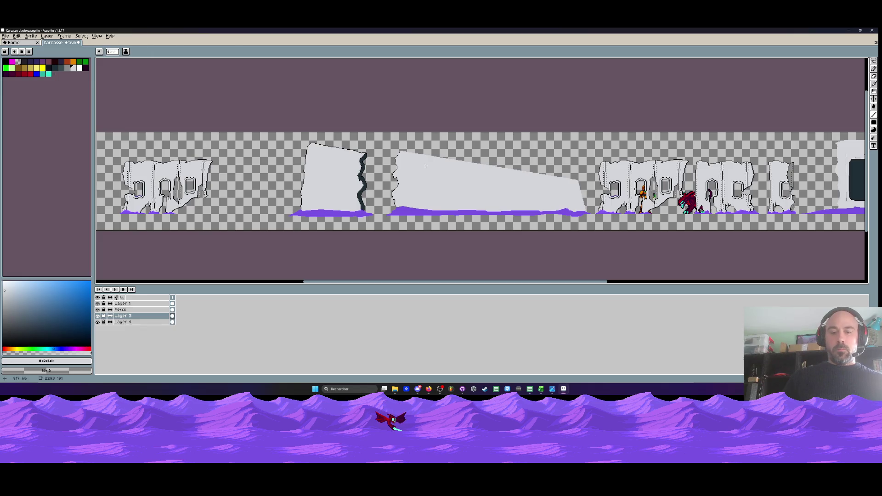
key(m)
drag(383, 145, 590, 207)
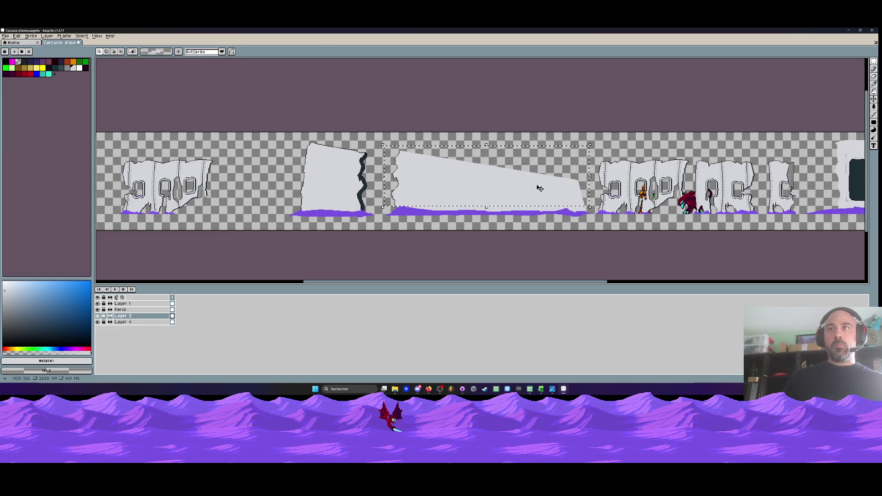
Move the selected long slab about 10 pixels down
drag(540, 189, 540, 193)
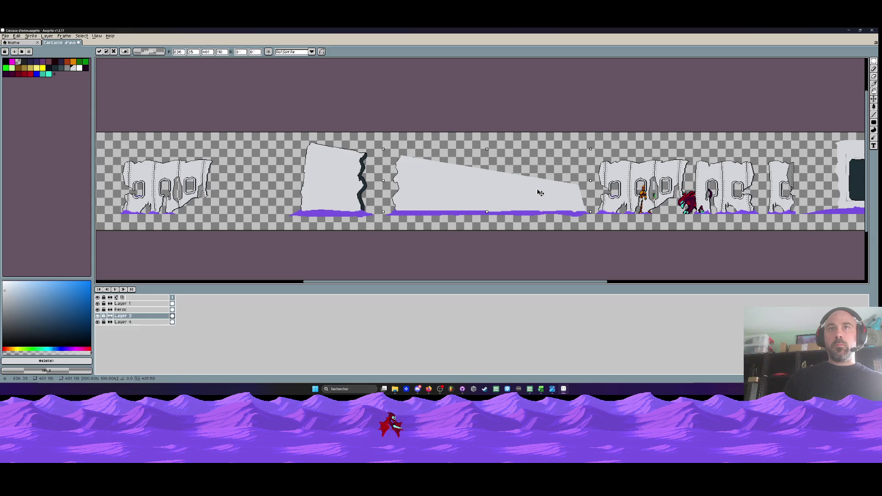
key(i)
scroll(409, 209, up, 3)
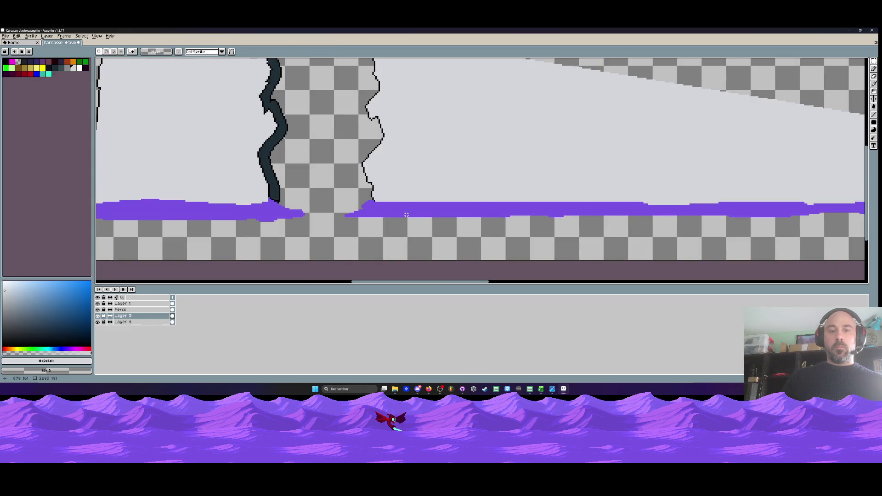
Thicken the purple (#7a53e3) ground band beneath the slab with pixels along its top
click(410, 207)
key(b)
drag(409, 201, 453, 200)
mouse_move(372, 208)
mouse_down()
mouse_move(400, 197)
mouse_move(454, 202)
mouse_move(390, 199)
mouse_move(473, 201)
mouse_move(415, 204)
mouse_up()
scroll(425, 199, down, 3)
scroll(401, 212, up, 3)
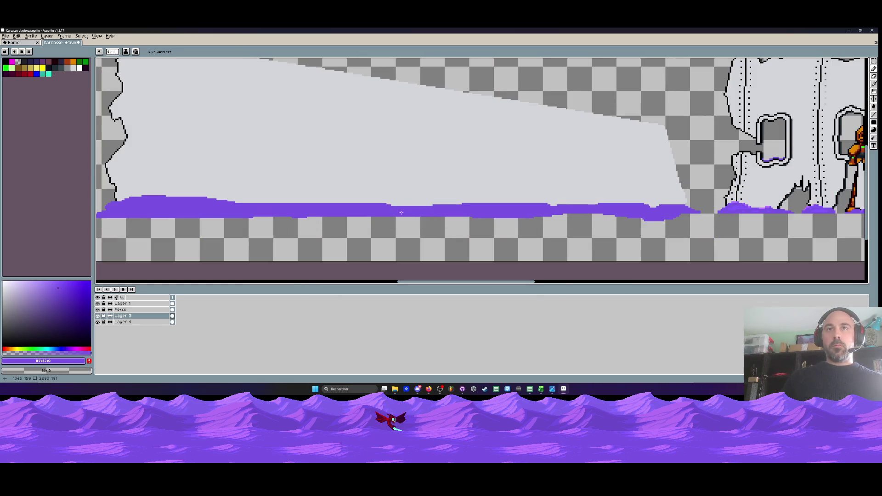
mouse_move(401, 212)
mouse_down()
mouse_move(446, 199)
mouse_move(367, 213)
mouse_up()
mouse_move(269, 209)
mouse_down()
mouse_move(631, 198)
mouse_move(605, 202)
mouse_up()
scroll(660, 210, down, 5)
scroll(551, 202, up, 1)
scroll(501, 195, right, 2)
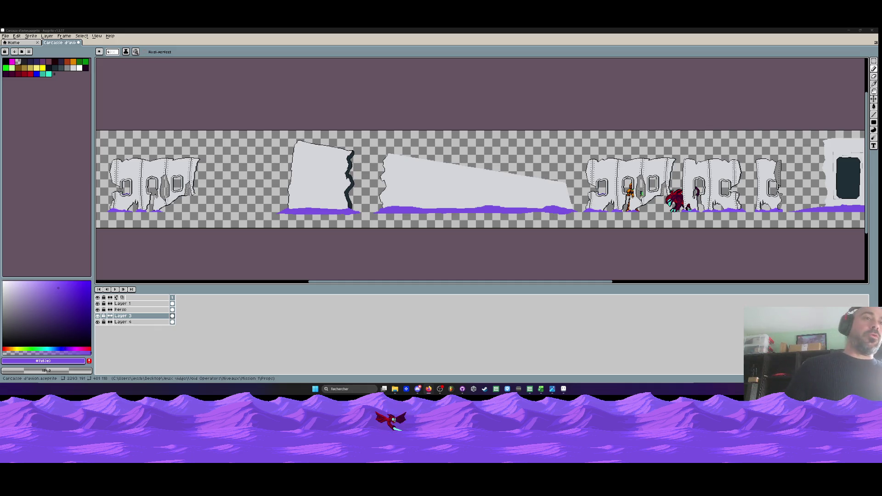
click(8, 37)
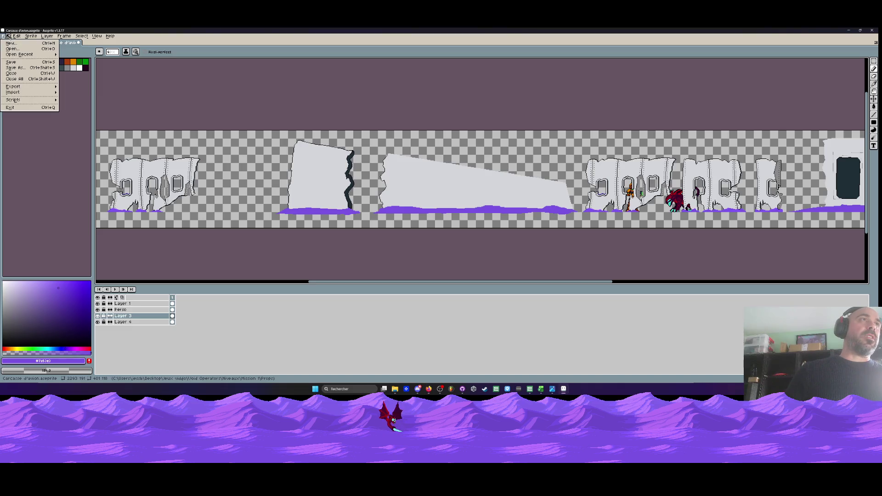
key(Escape)
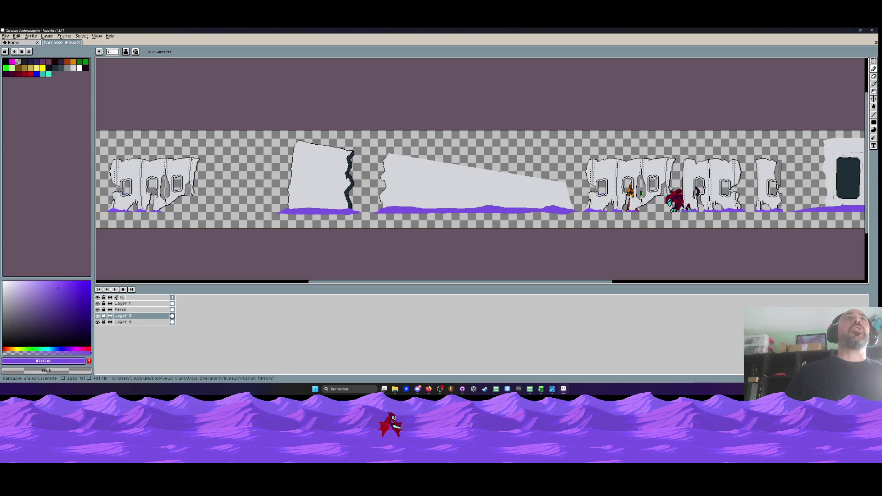